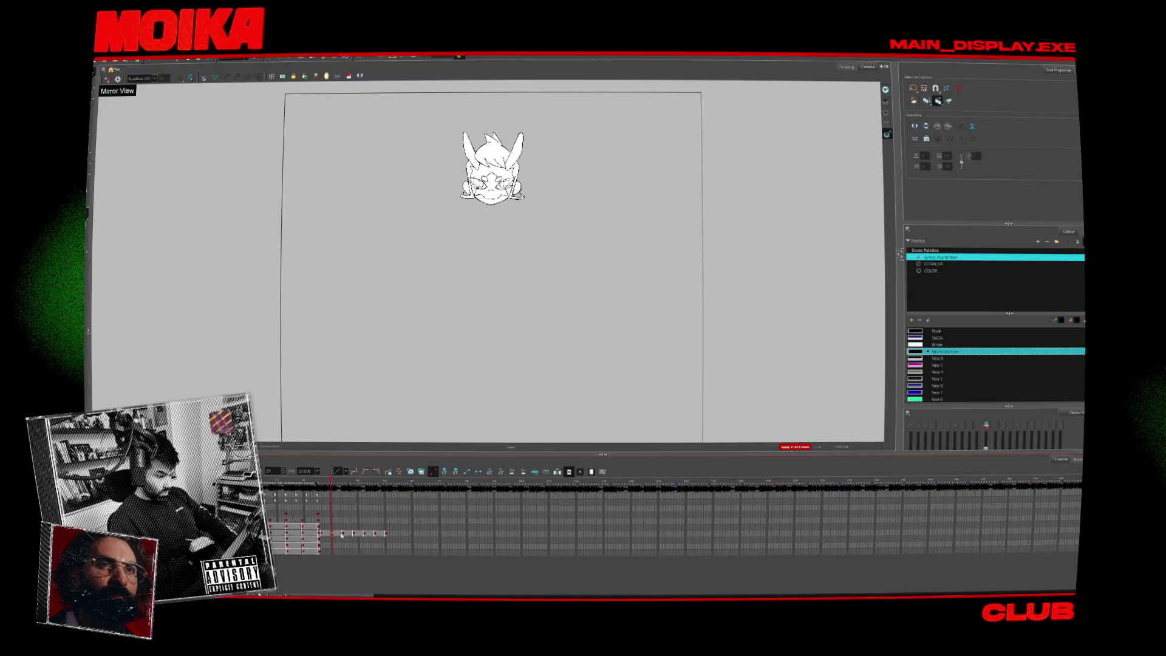
Return the playhead to frame 1 to show all three rough turnaround poses.
click(271, 481)
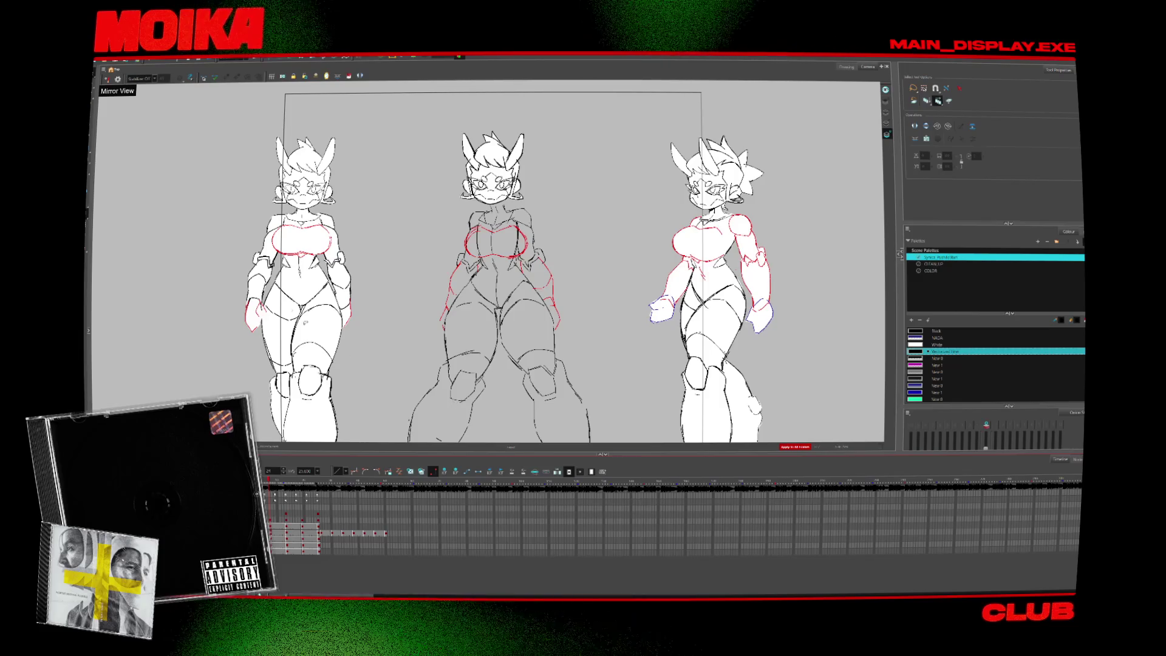
Select the middle figure's head with the Transform tool and flip between the two drawings to compare.
key(shift+t)
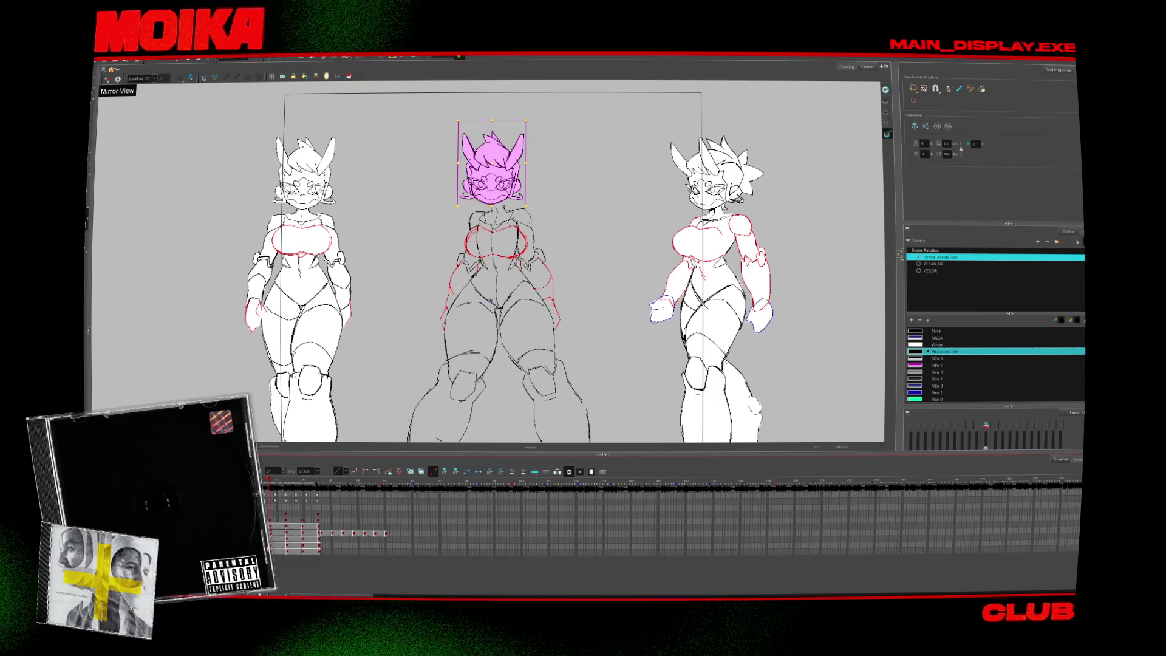
click(494, 208)
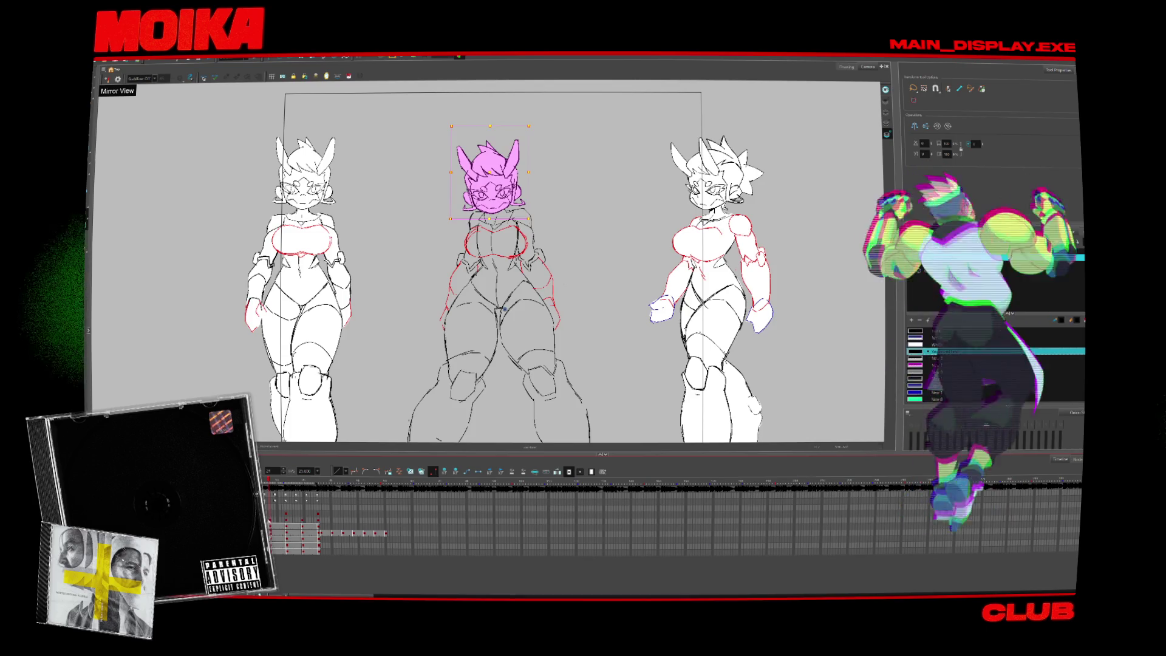
key(period)
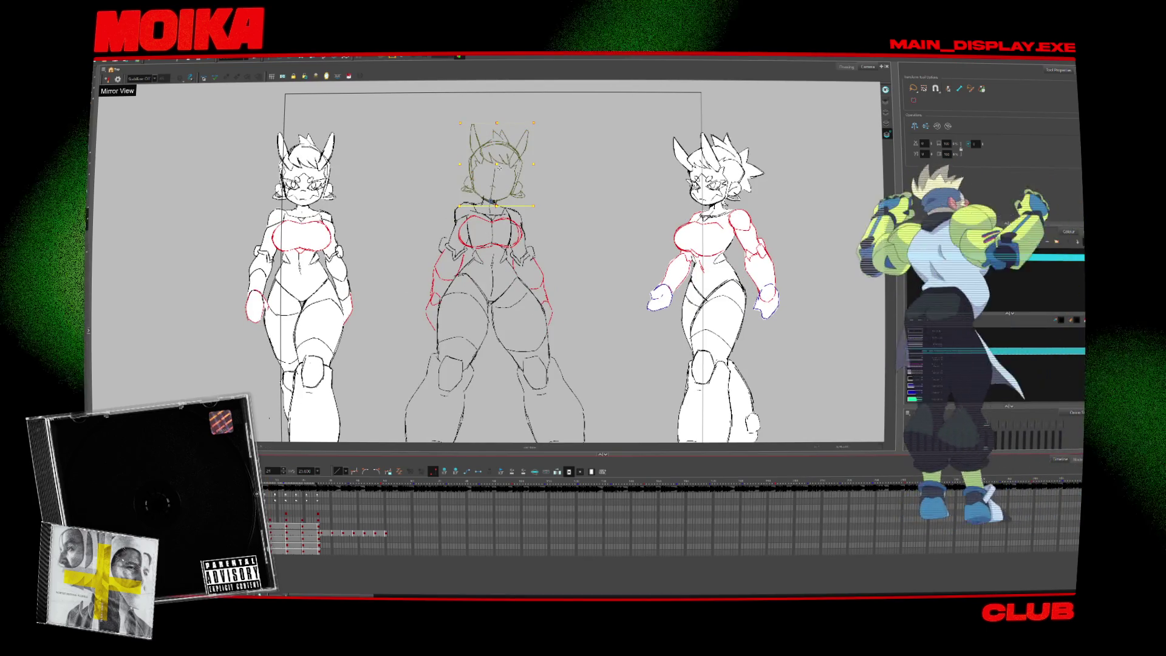
key(comma)
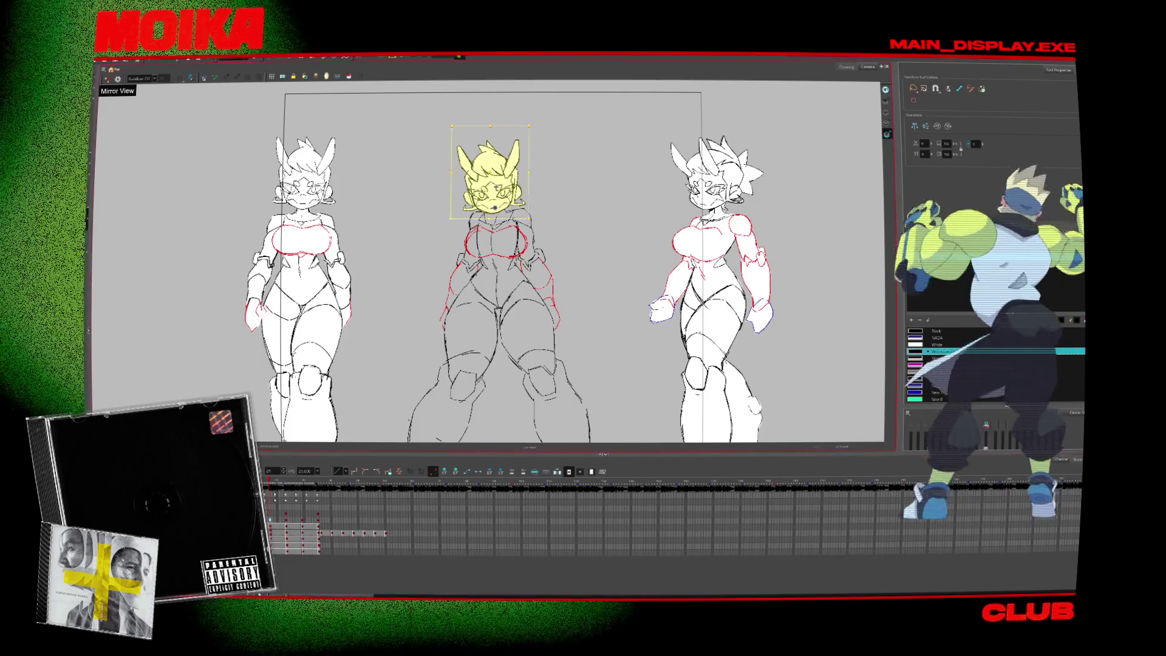
key(period)
key(comma)
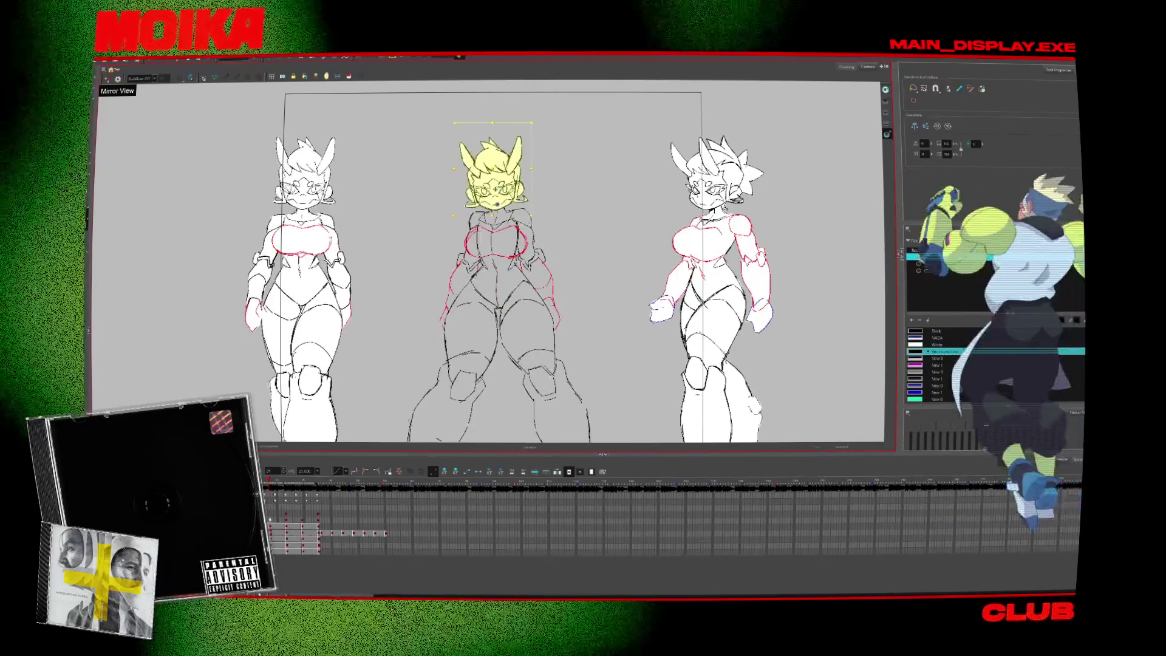
key(period)
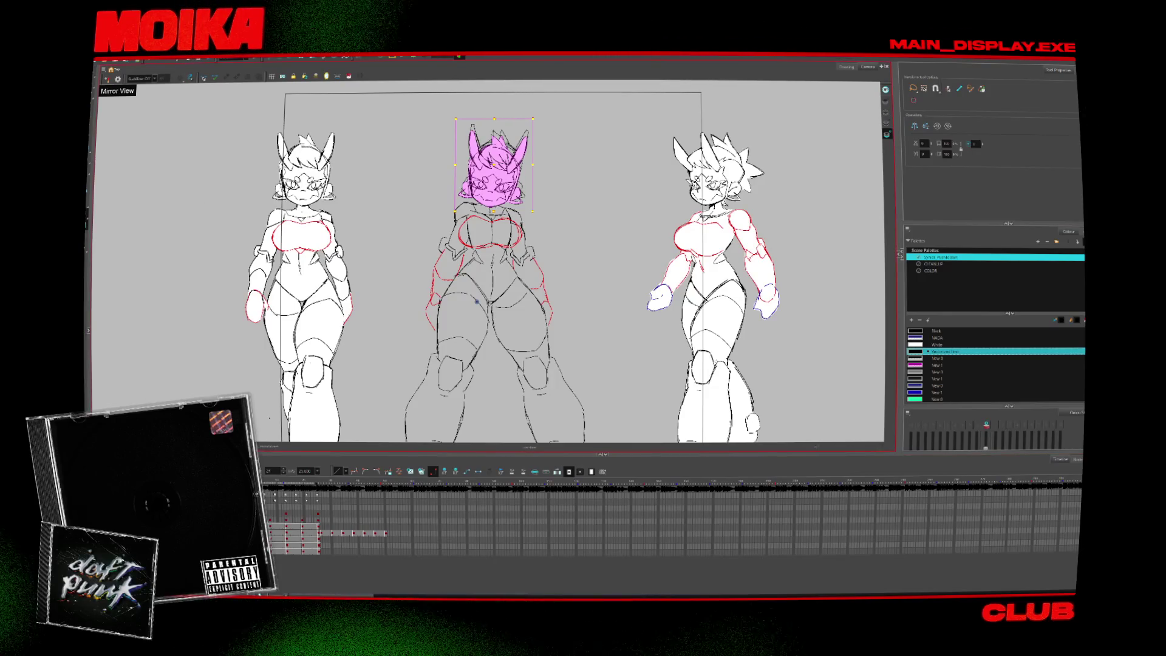
Select the middle figure's redrawn head with the Transform tool.
click(490, 200)
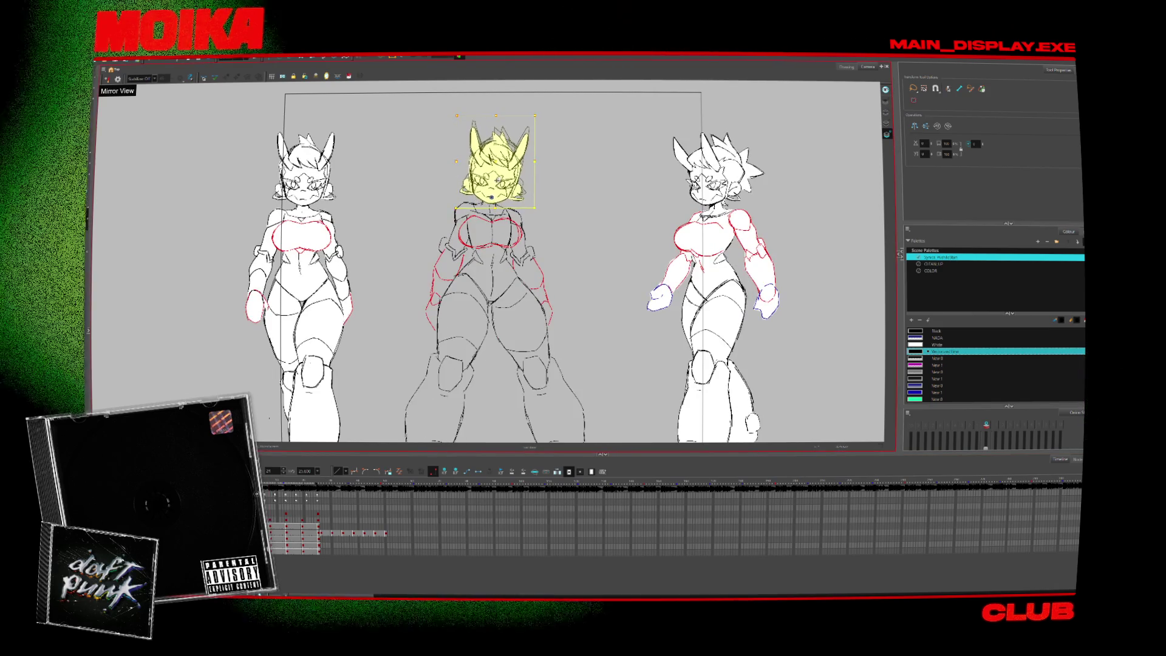
Step to the later drawing, nudge the head up-left and tilt it slightly clockwise.
key(period)
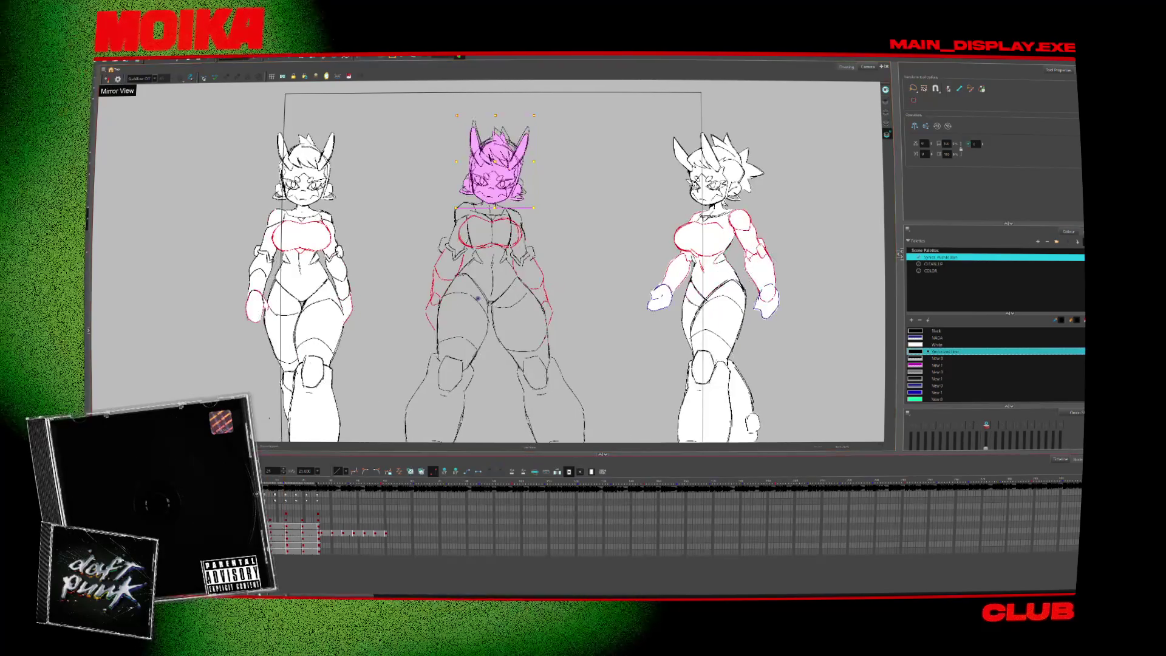
key(period)
key(comma)
key(period)
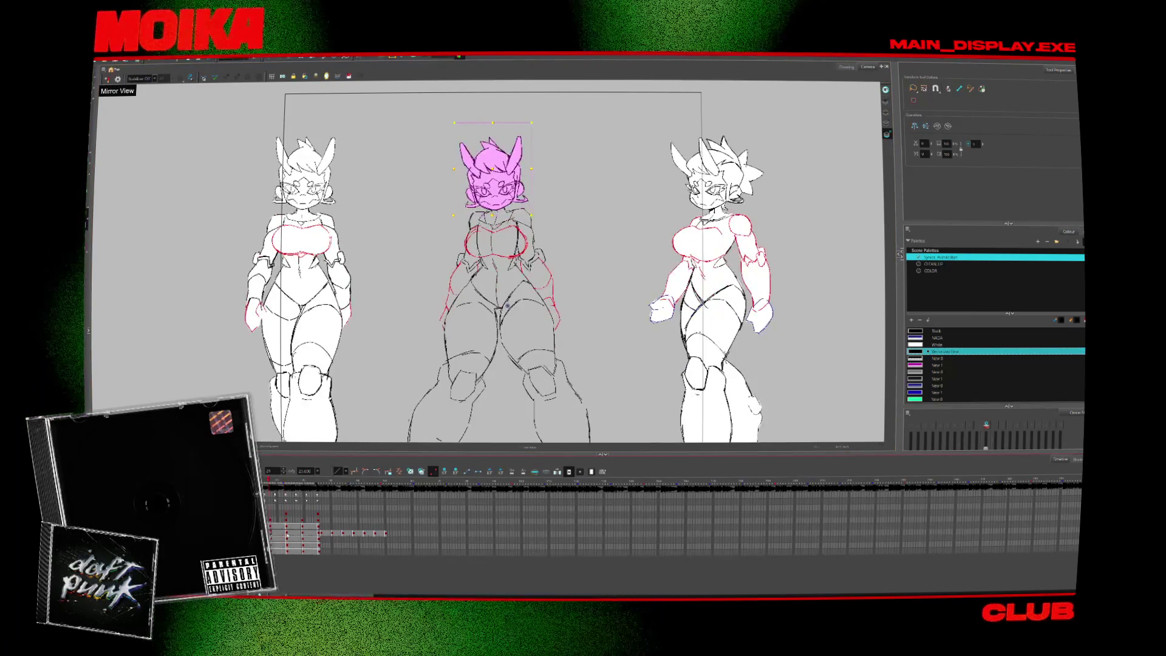
key(period)
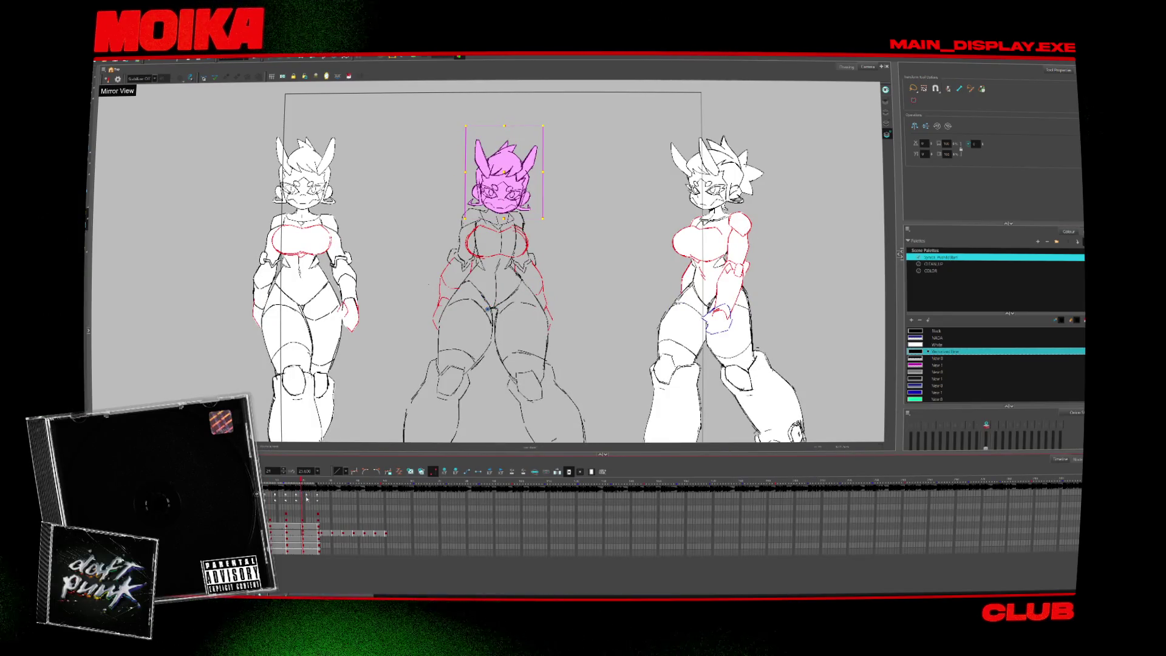
key(Up)
key(Left)
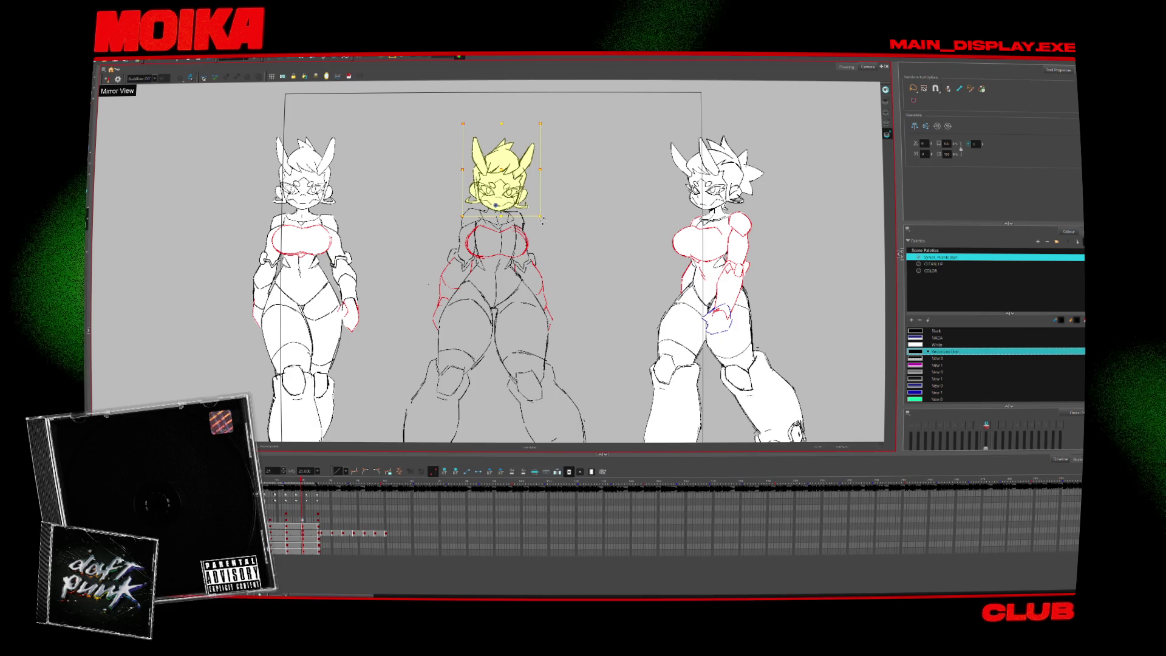
drag(537, 222, 539, 226)
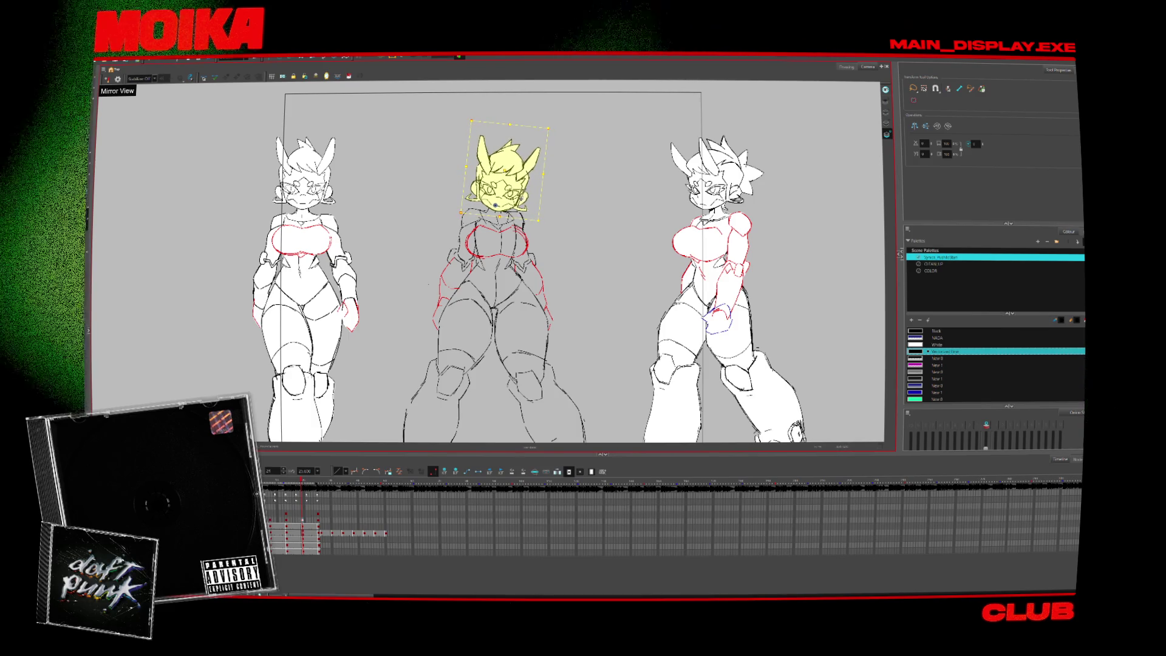
click(288, 523)
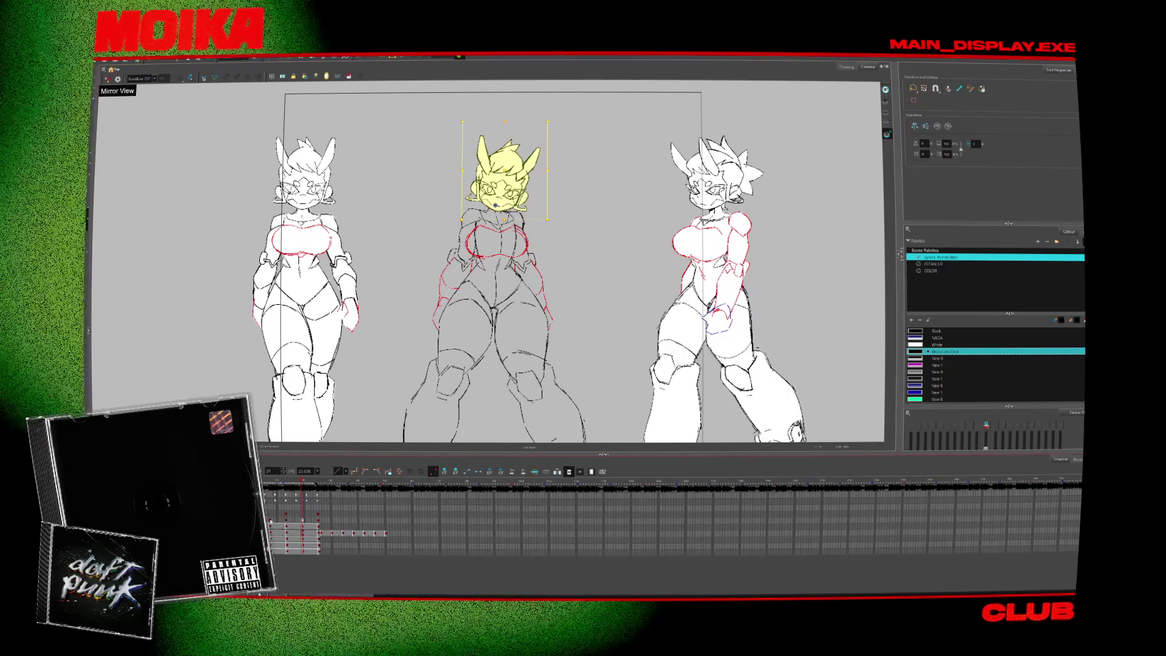
Compare the head placement across neighbouring frames, then return to the Select tool.
key(shift+comma)
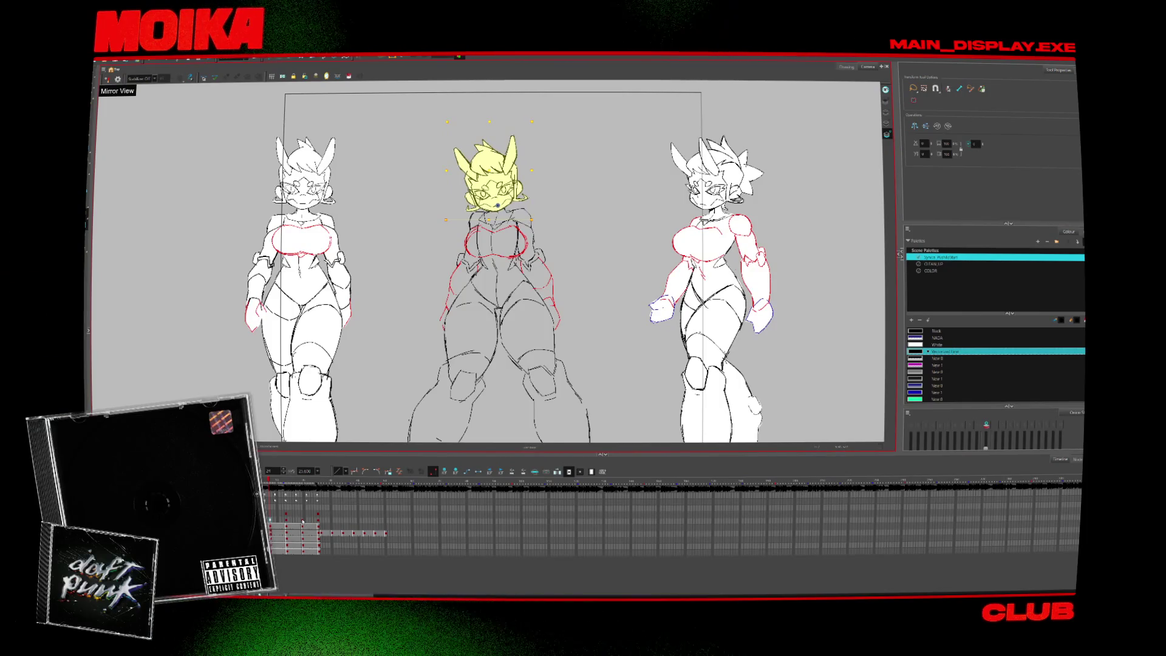
click(302, 521)
key(shift+comma)
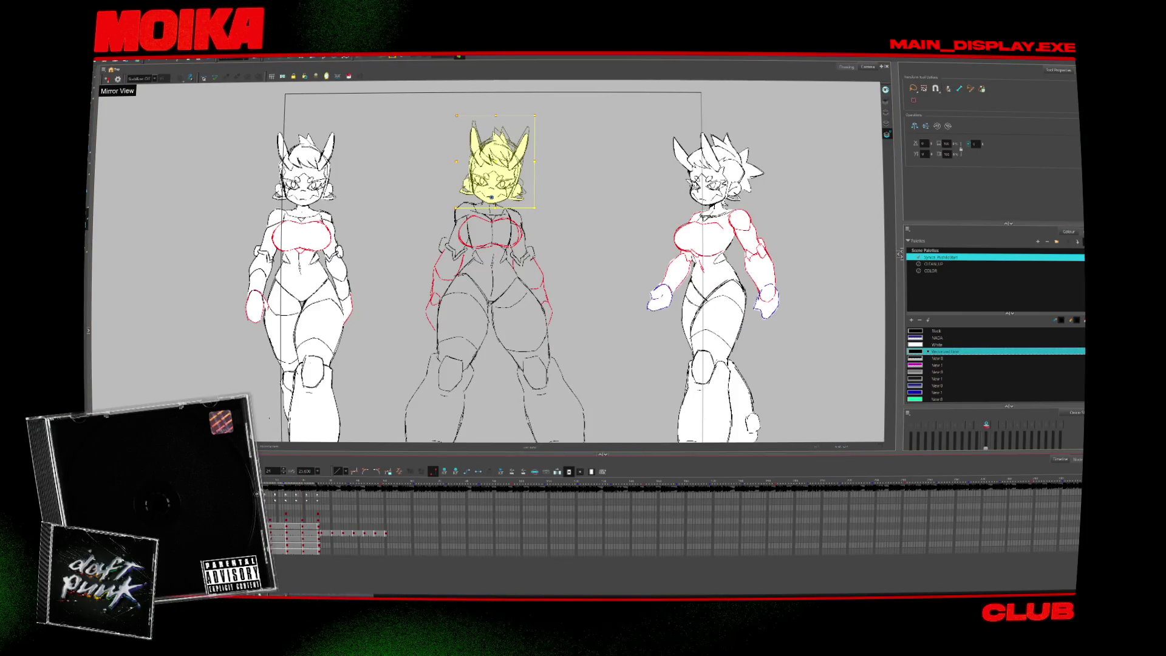
key(comma)
key(comma)
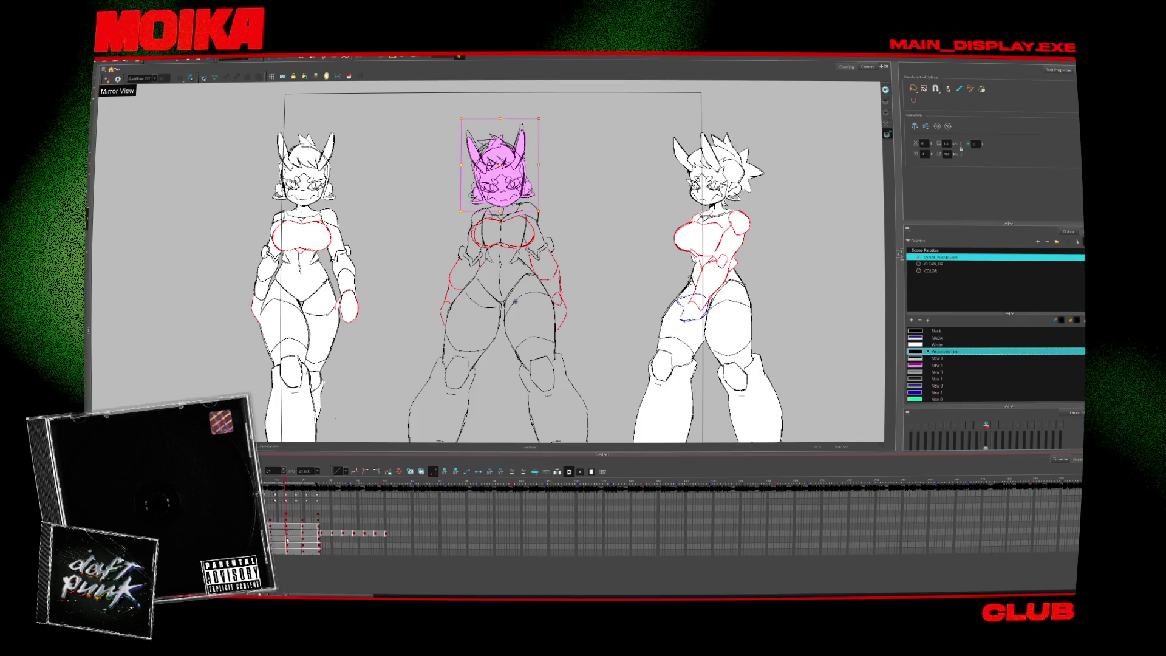
key(alt+s)
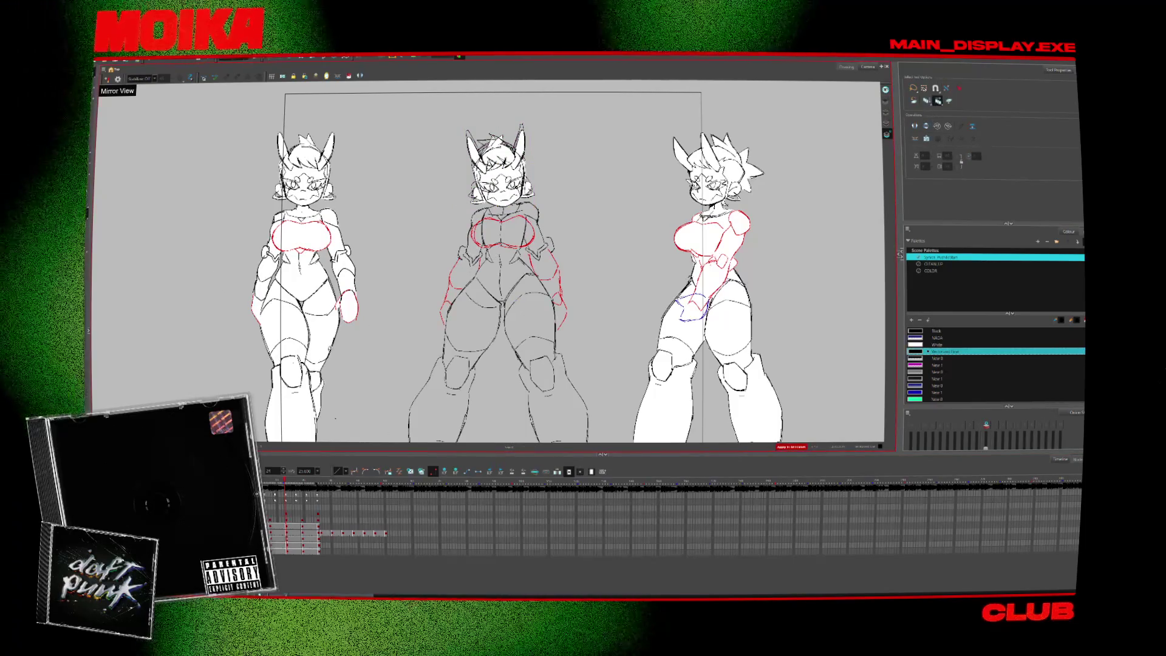
Select the head strokes, paste them onto the next drawing and nudge them into place.
key(period)
key(comma)
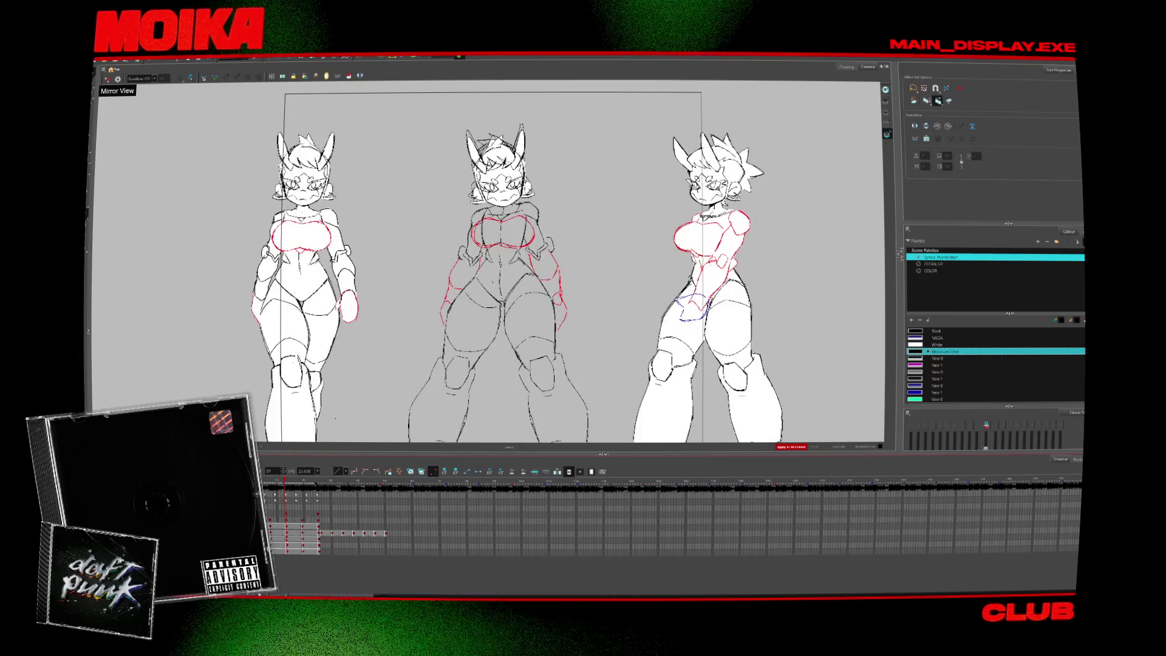
click(886, 113)
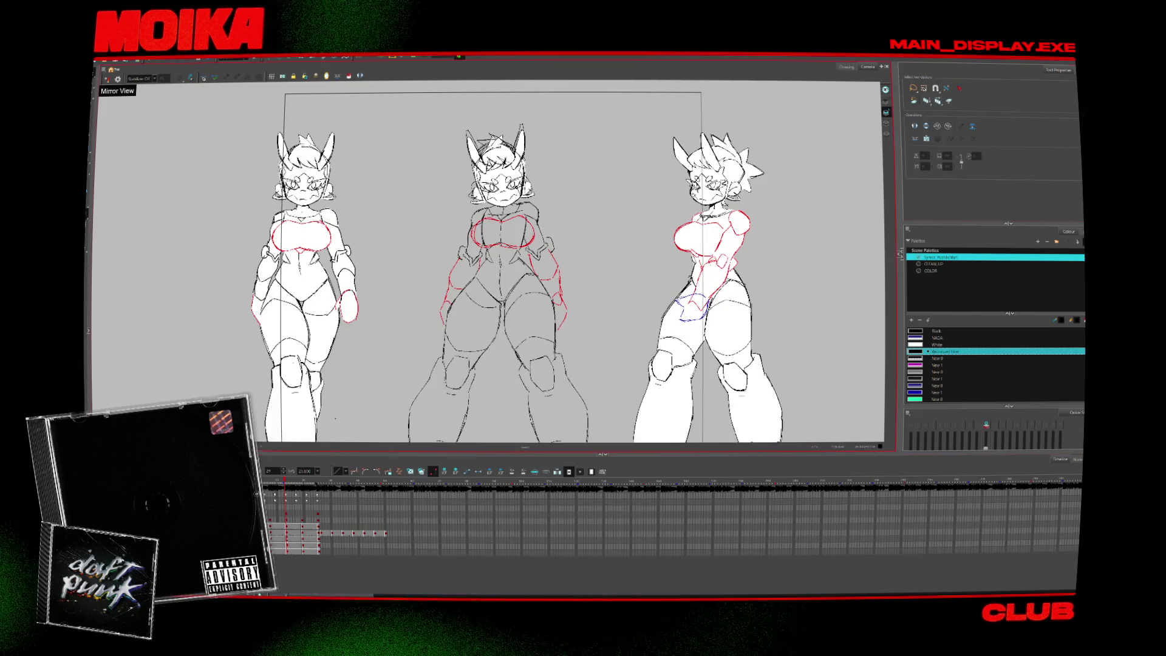
key(period)
key(period)
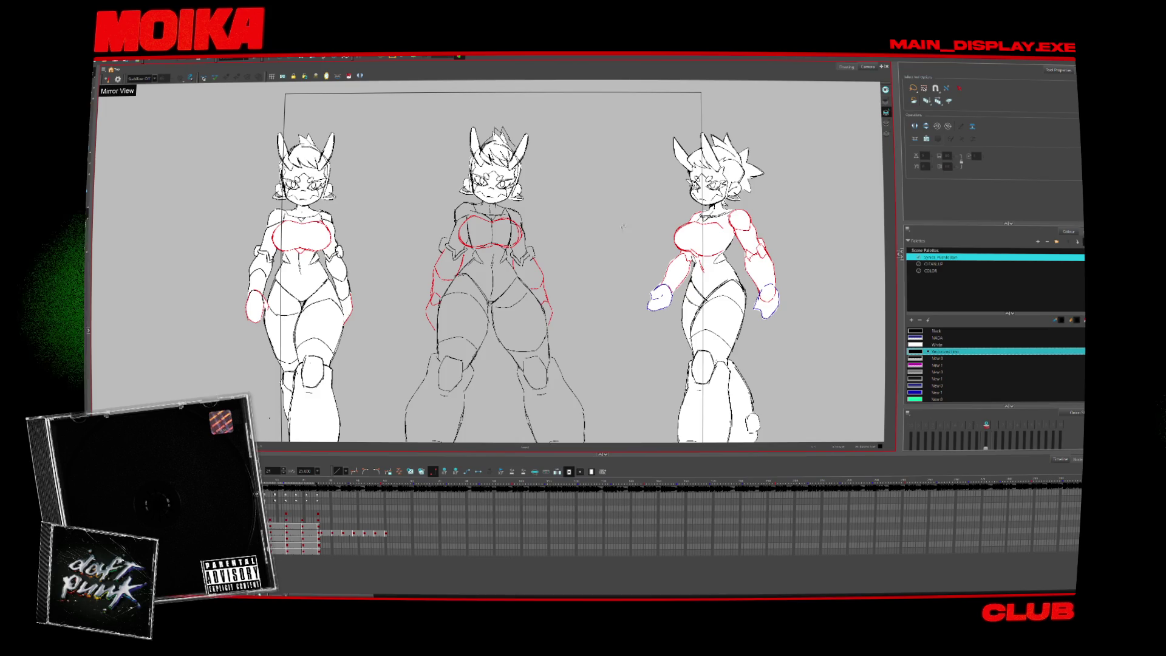
key(ctrl+a)
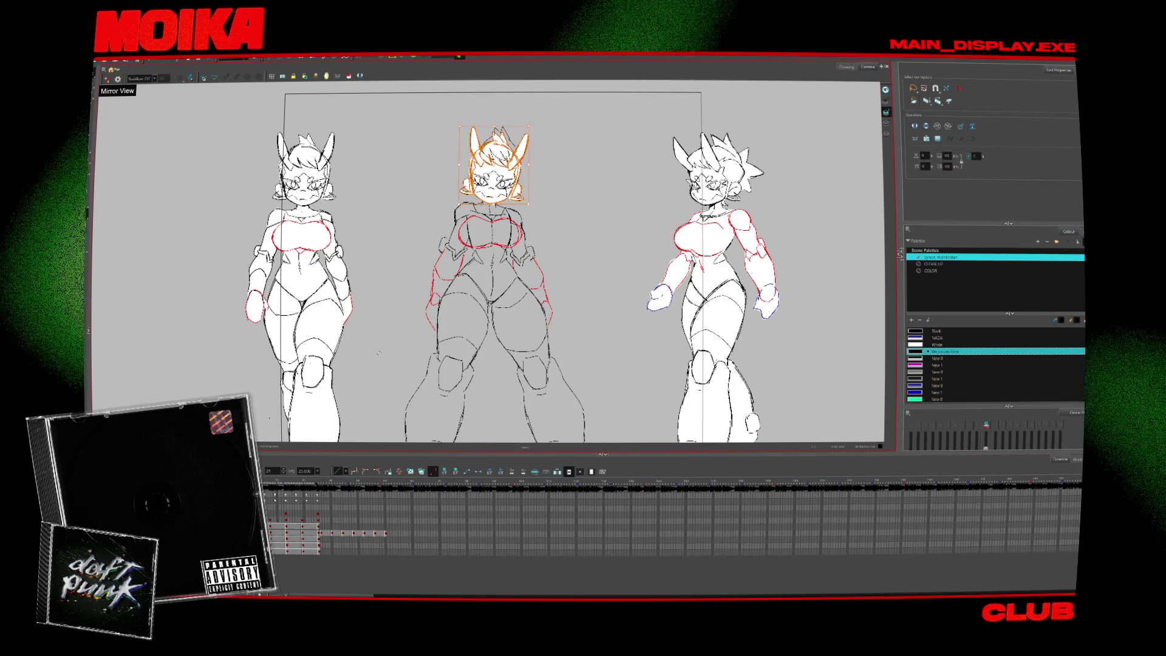
key(period)
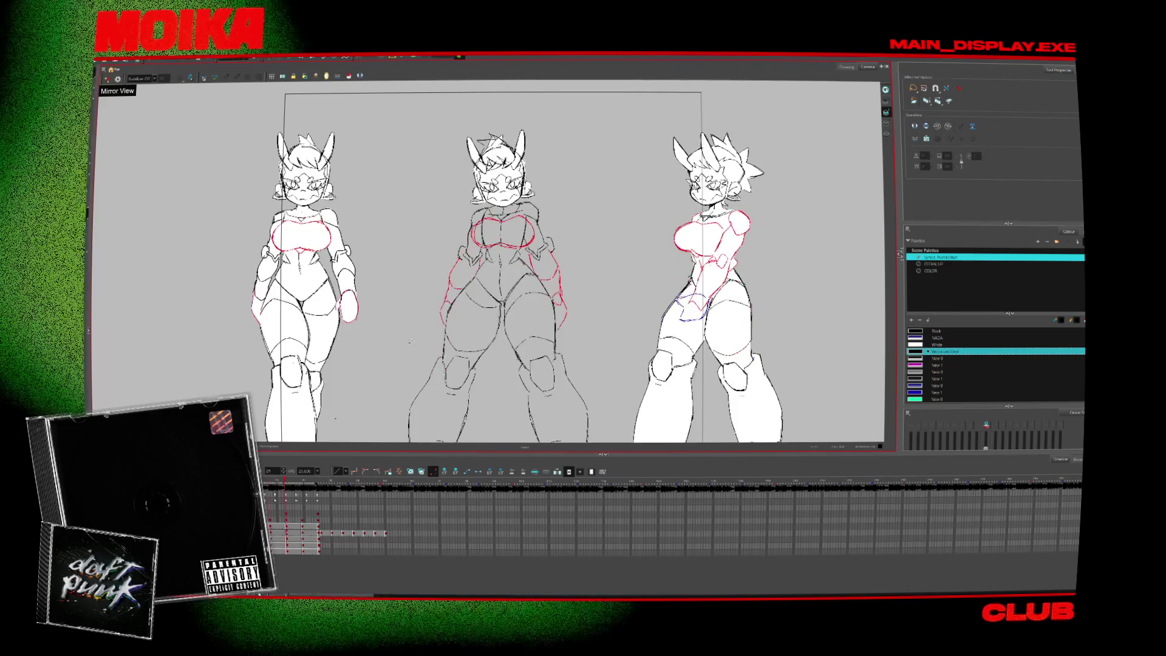
key(period)
key(period)
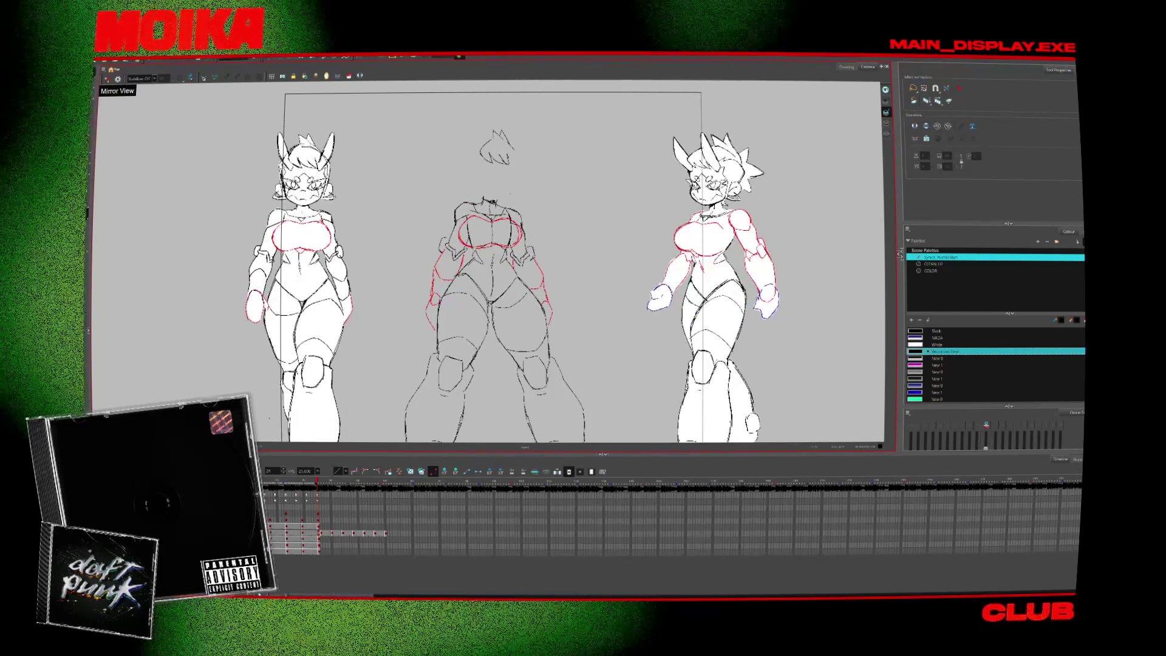
key(ctrl+v)
key(Left)
key(Down)
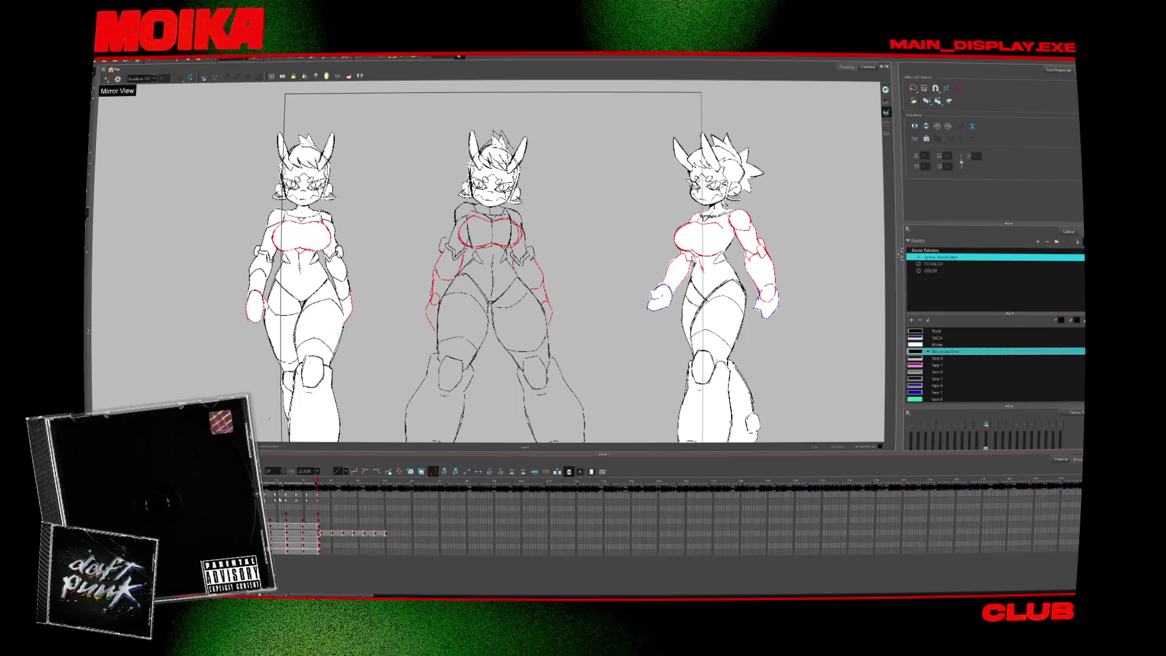
key(Up)
key(Right)
Play back the animation to compare the poses, stopping back on the first frame.
key(Return)
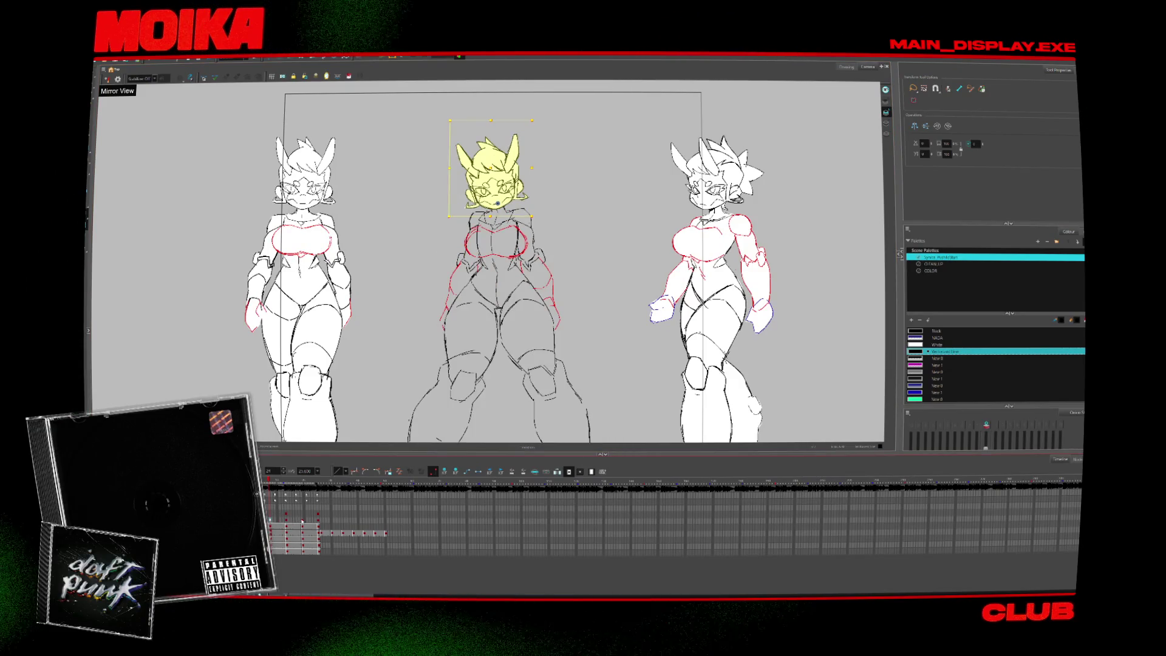
click(302, 520)
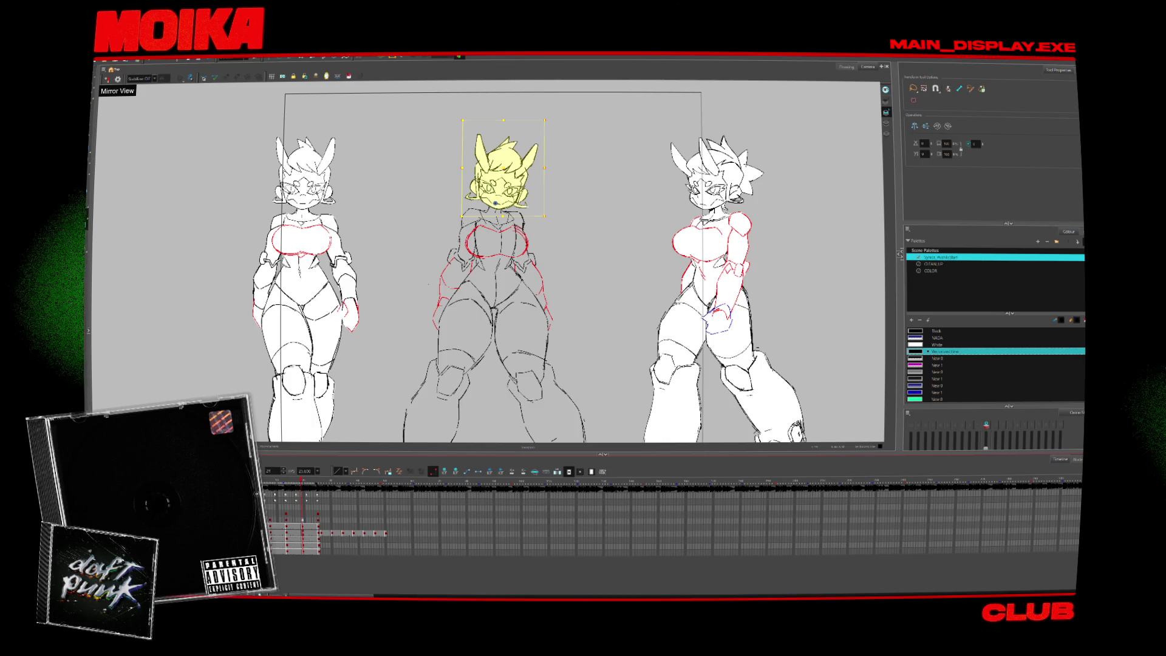
key(Return)
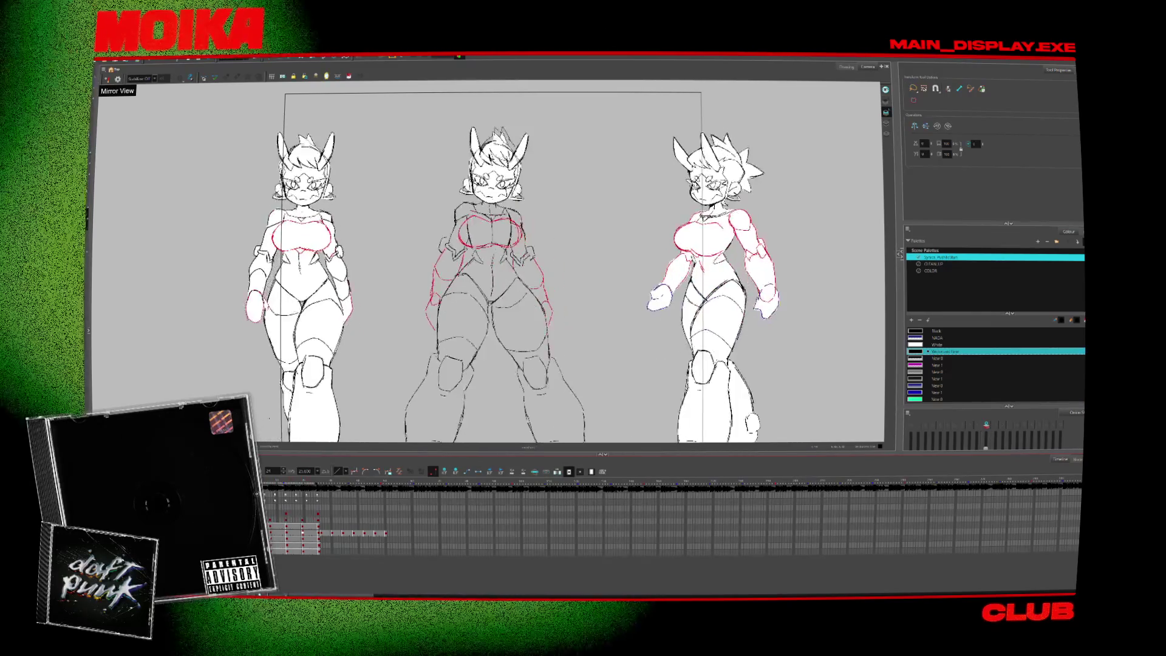
key(Return)
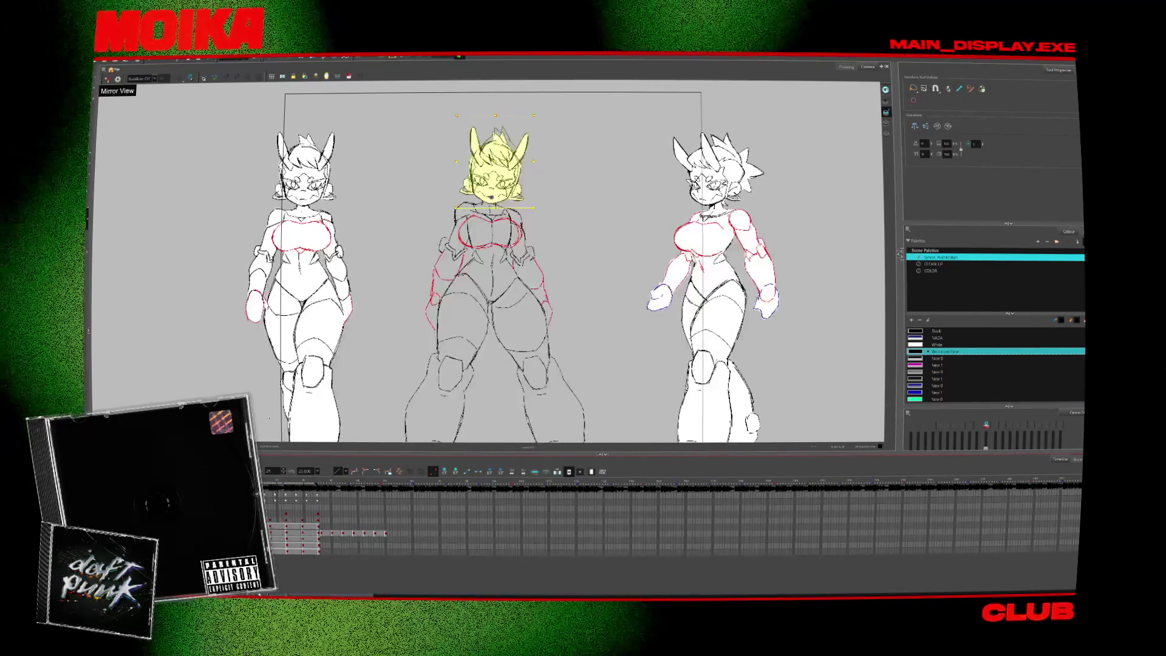
key(comma)
Tilt the pasted head clockwise, compare frames, then ease it slightly back counter-clockwise.
drag(537, 97, 545, 122)
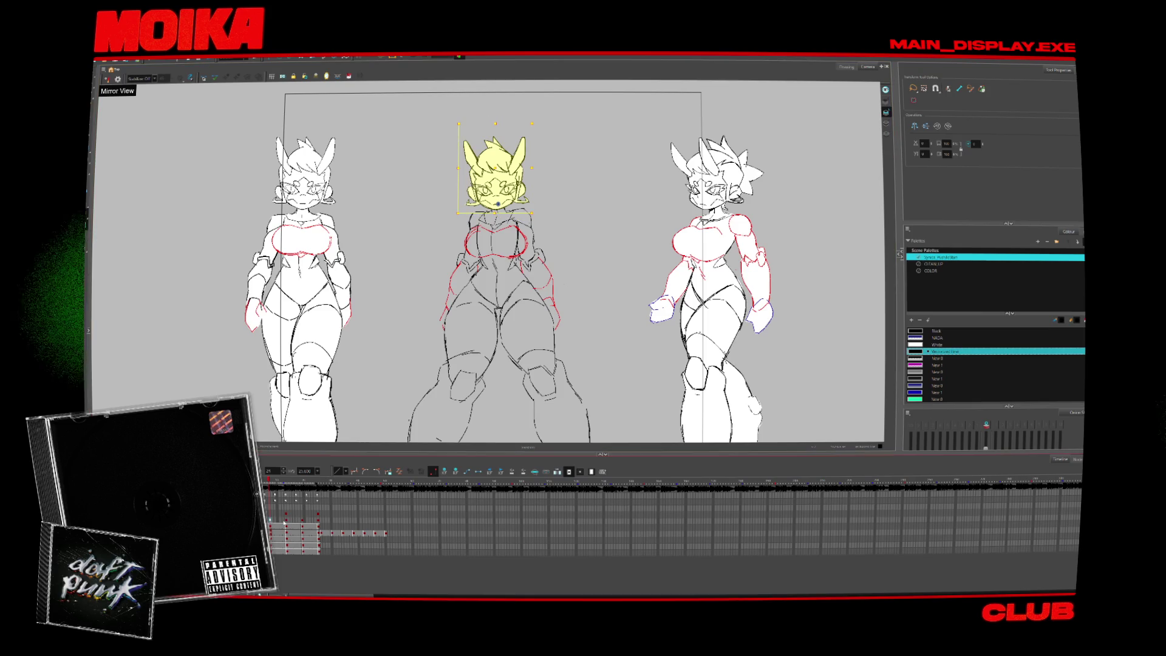
click(303, 522)
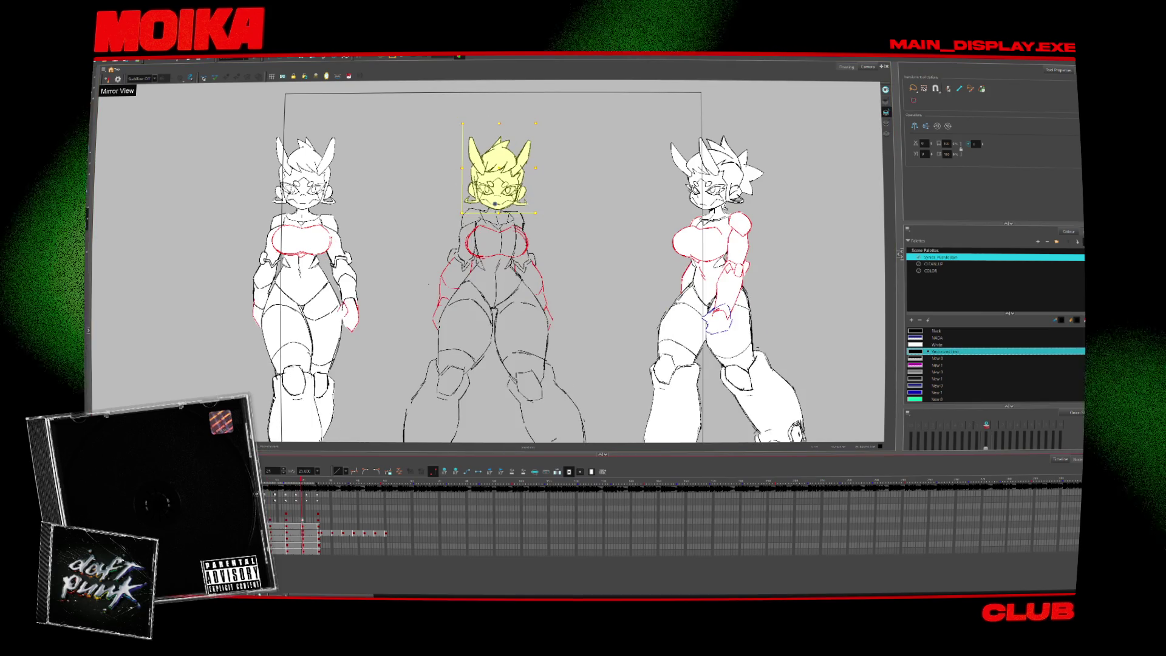
key(period)
key(comma)
key(period)
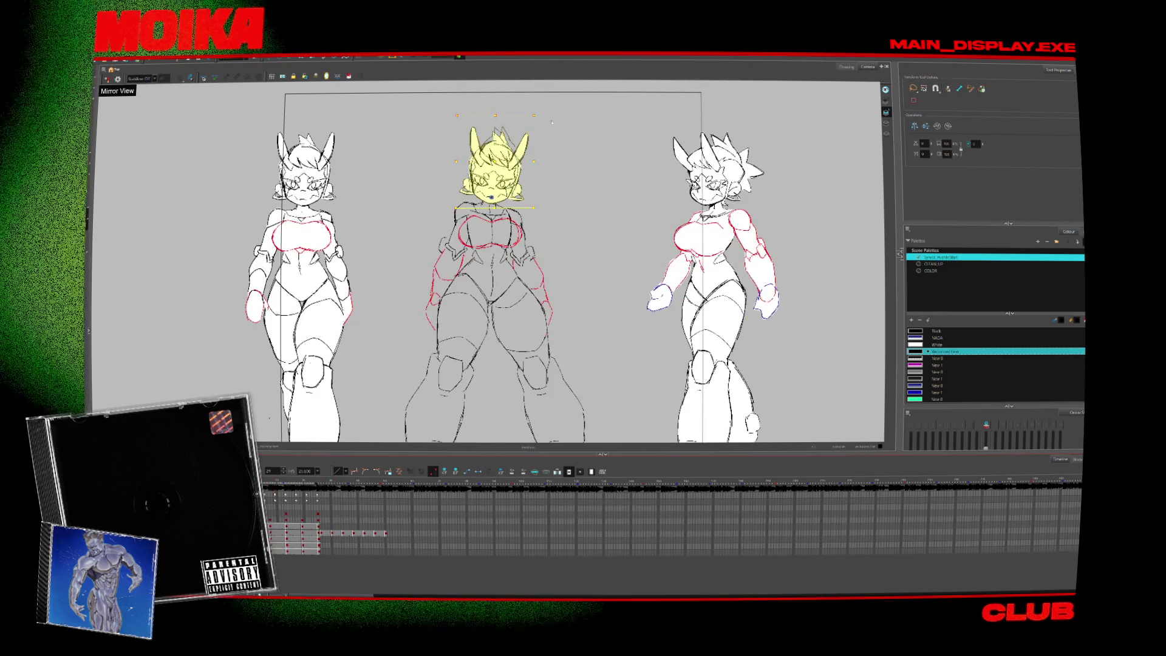
drag(542, 114, 532, 112)
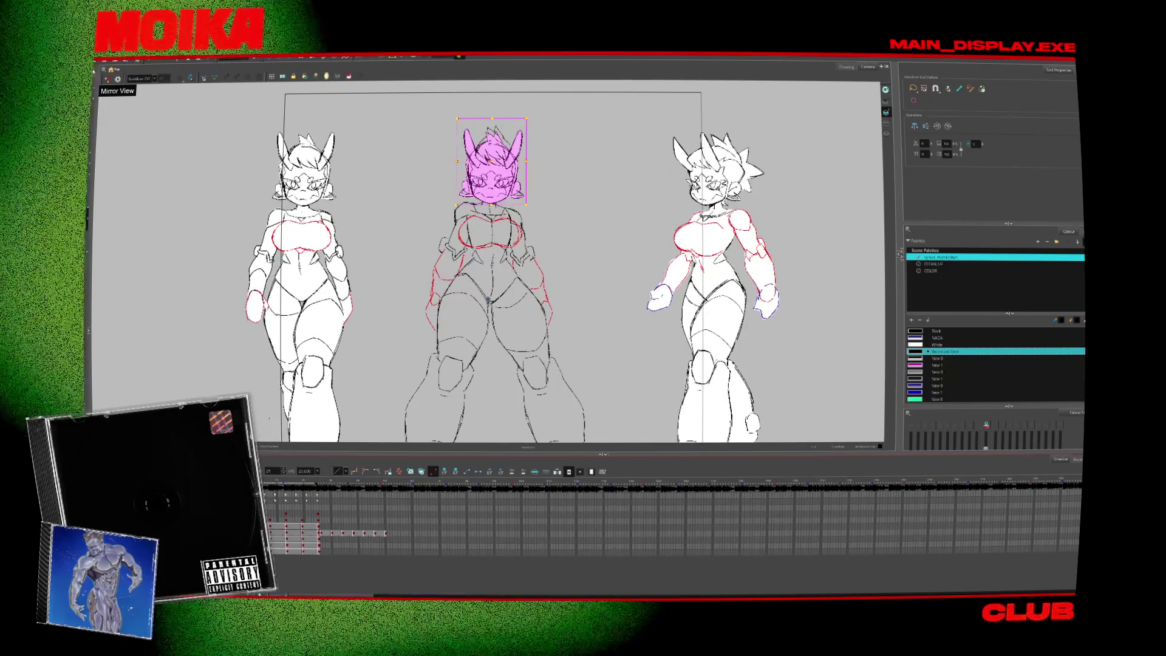
key(alt+s)
scroll(516, 158, up, 3)
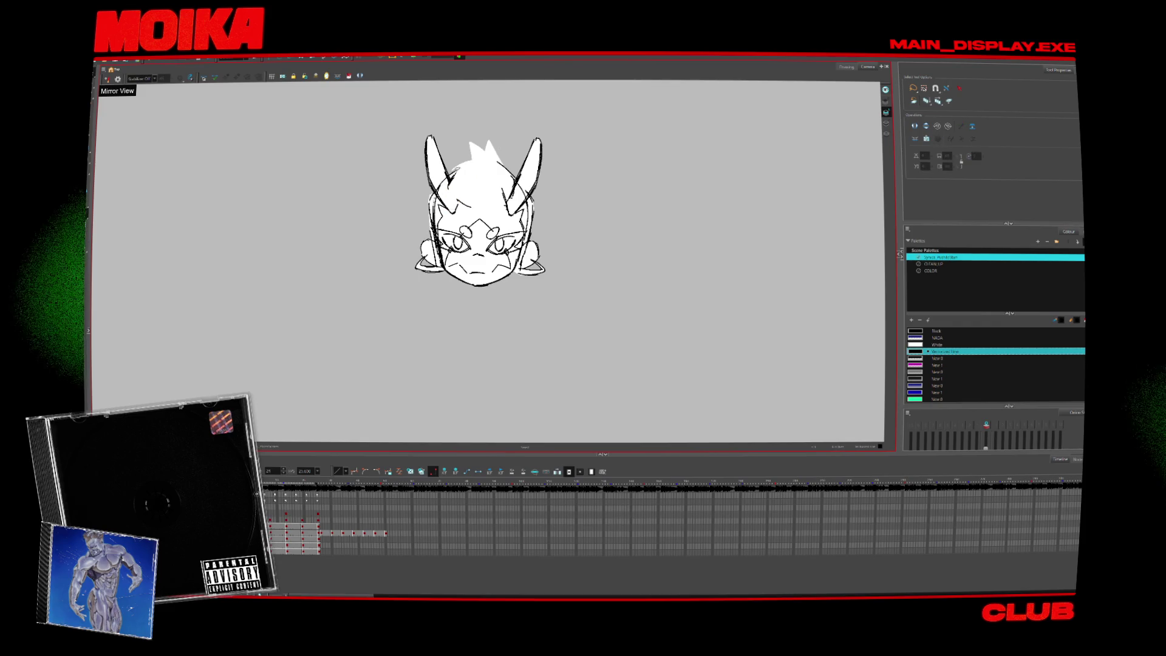
Select the hair tuft strokes atop the front head and drag them up toward the ears.
click(449, 178)
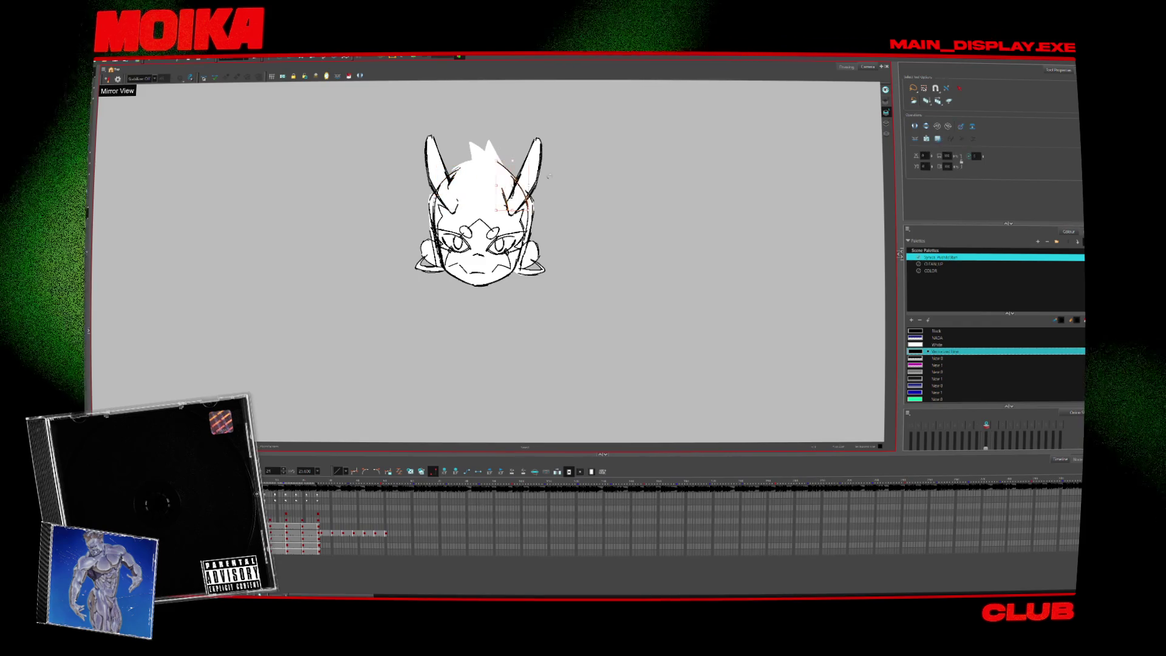
click(699, 184)
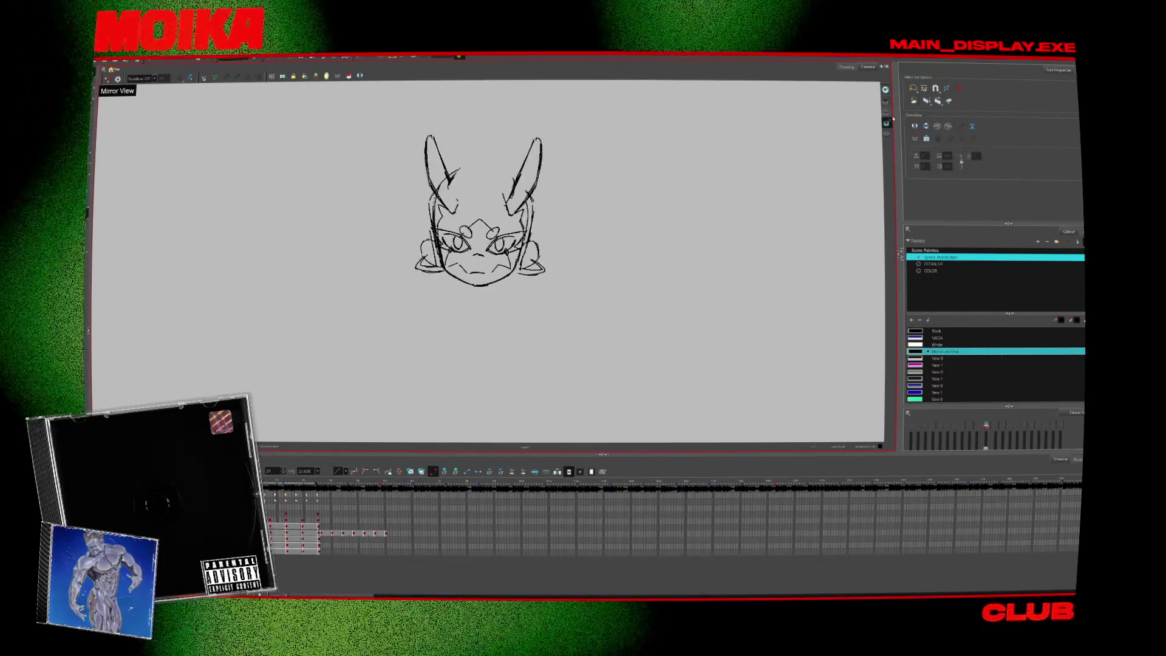
click(489, 171)
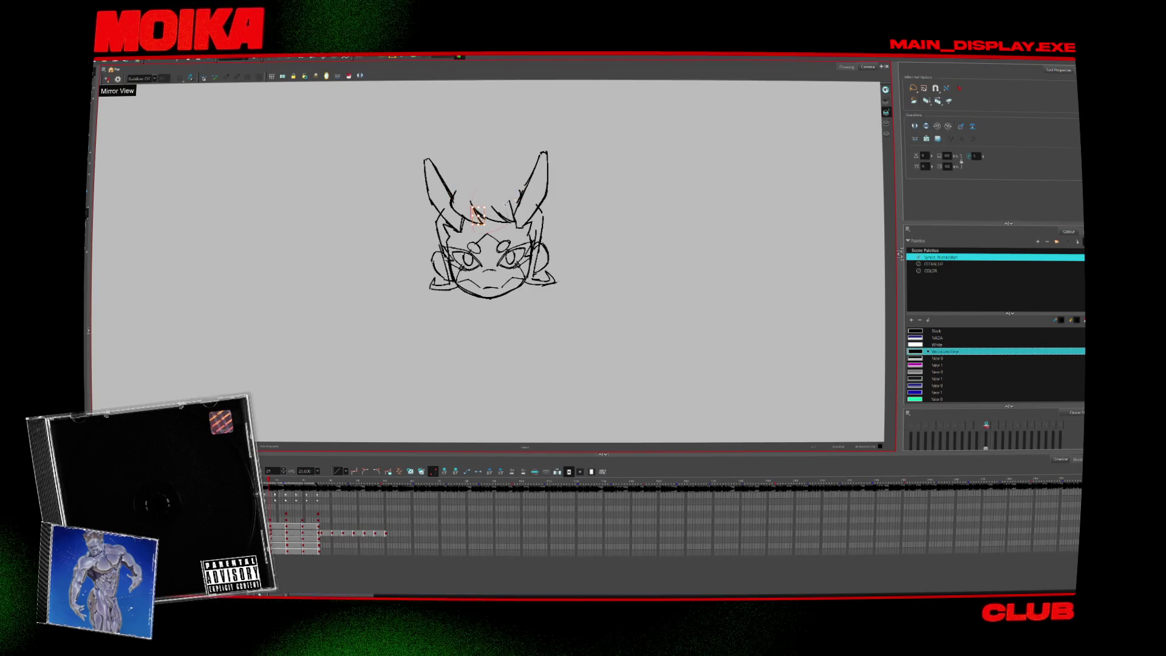
key(period)
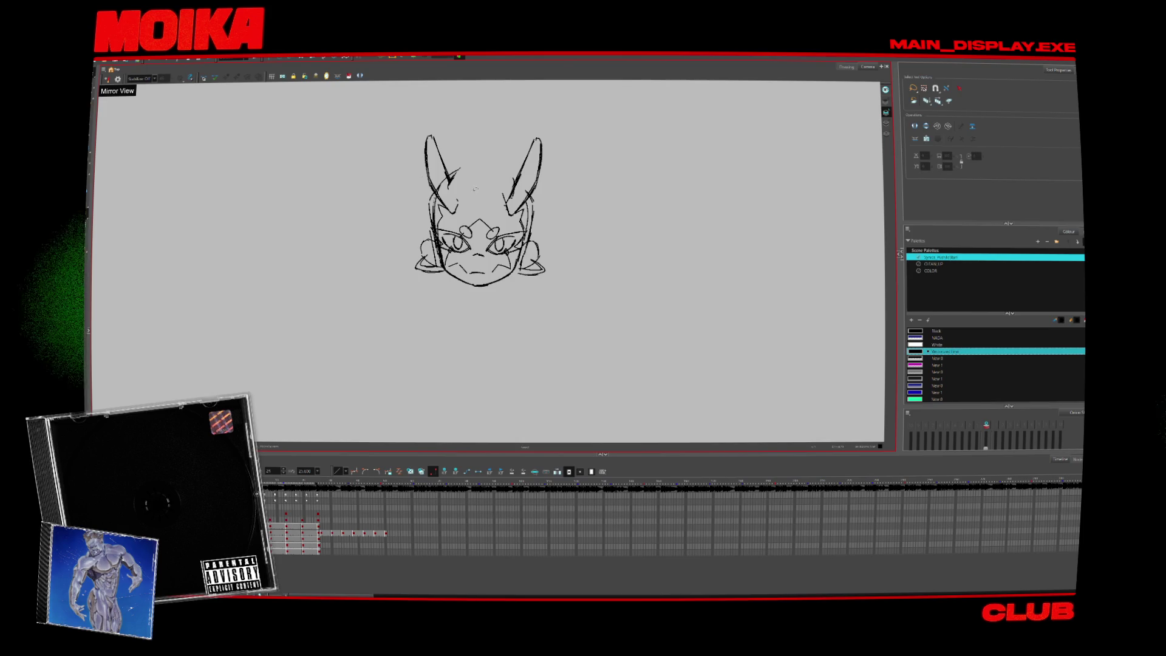
drag(474, 189, 475, 149)
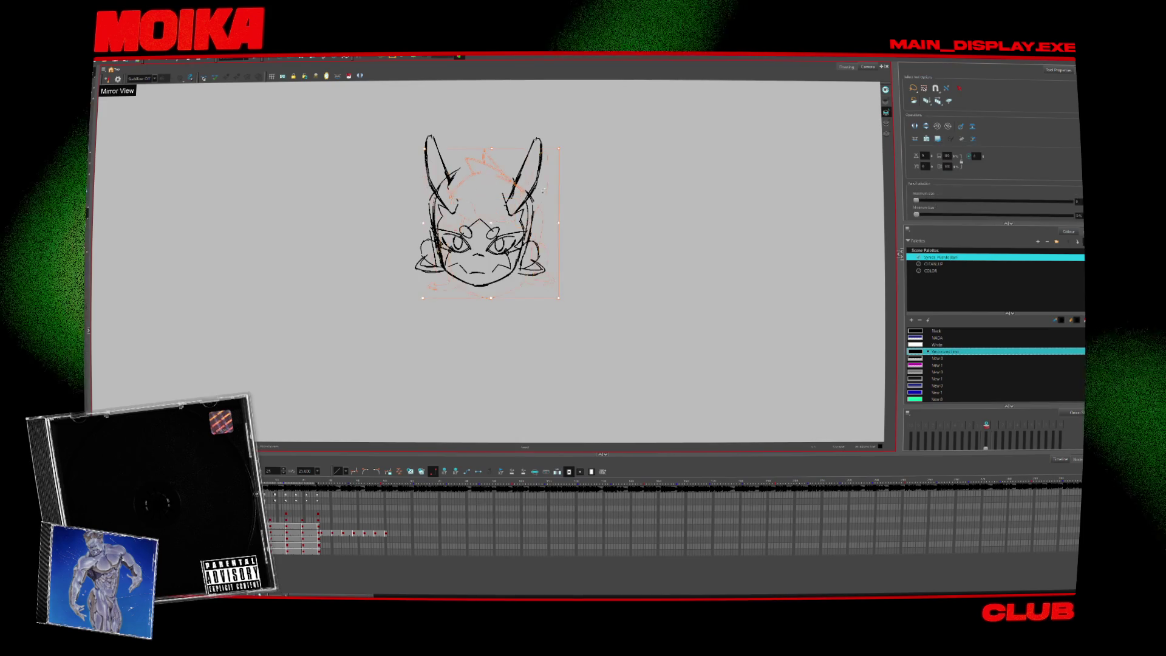
key(period)
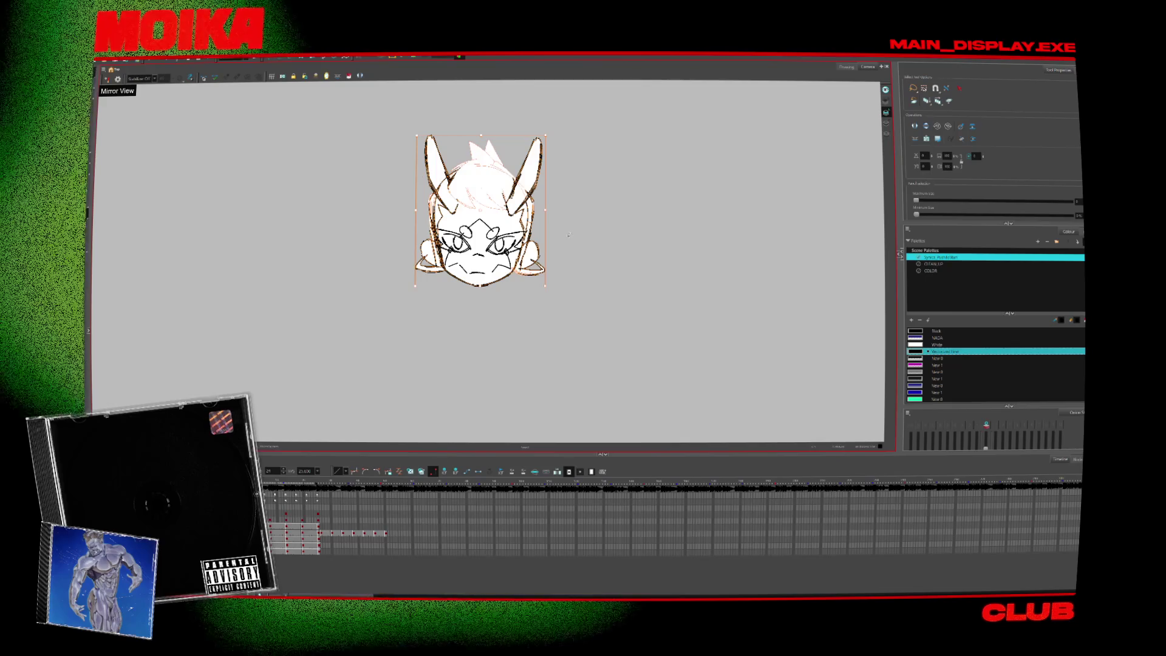
Clear the selection and advance to the next rough head sketch.
click(568, 234)
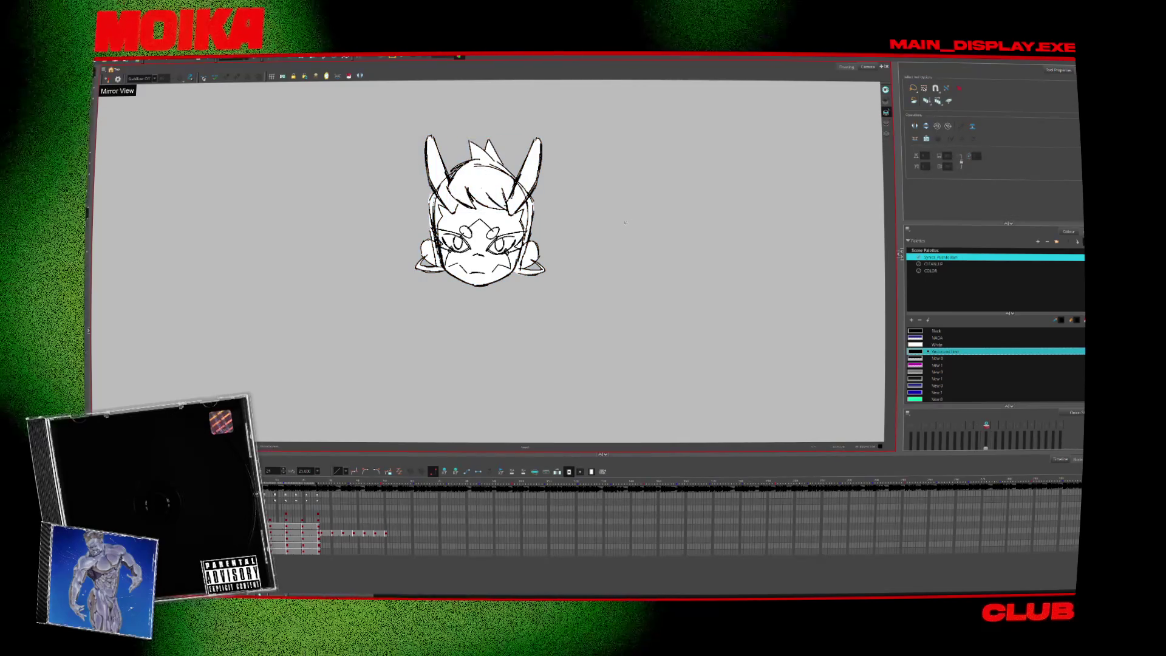
key(ctrl+a)
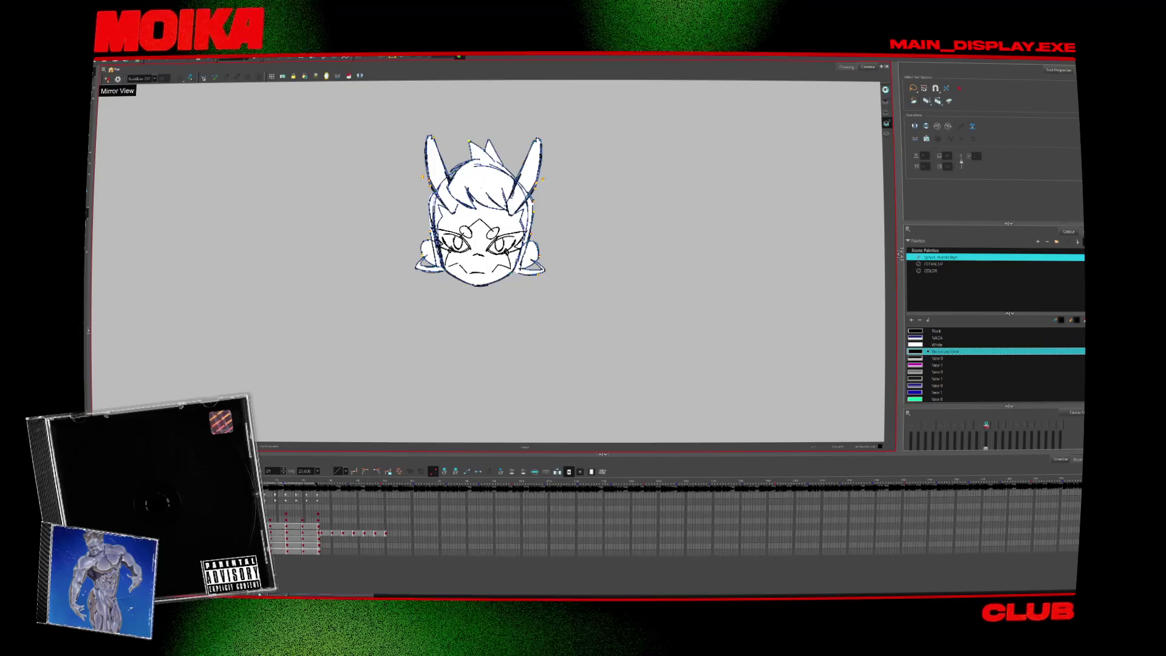
click(440, 366)
key(period)
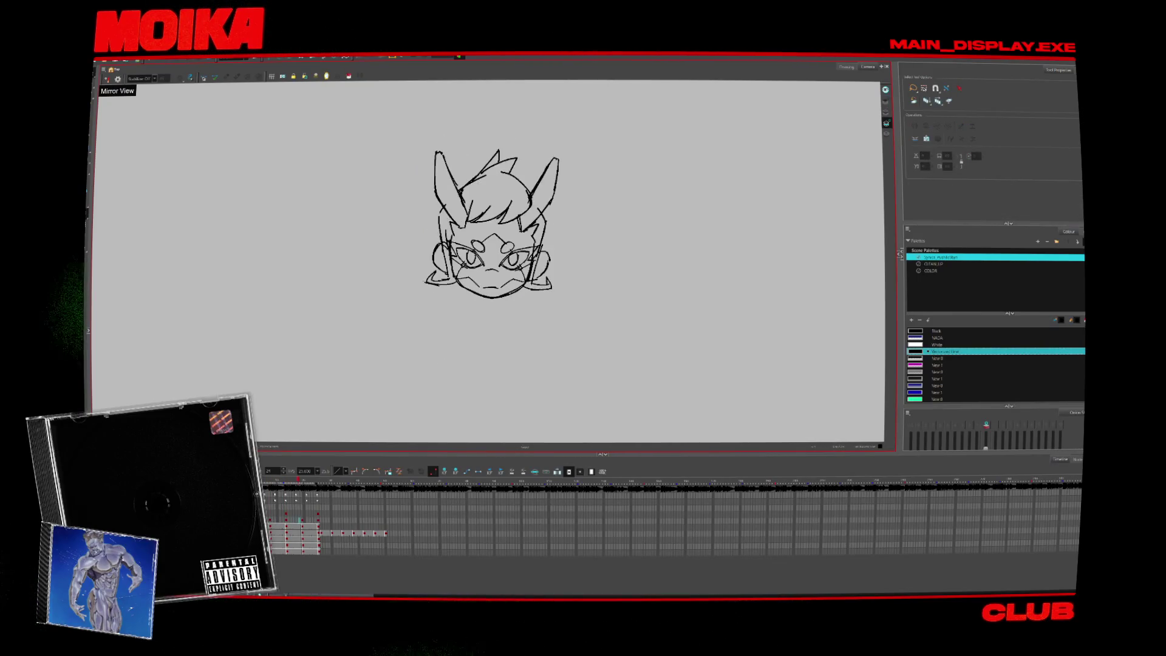
key(Return)
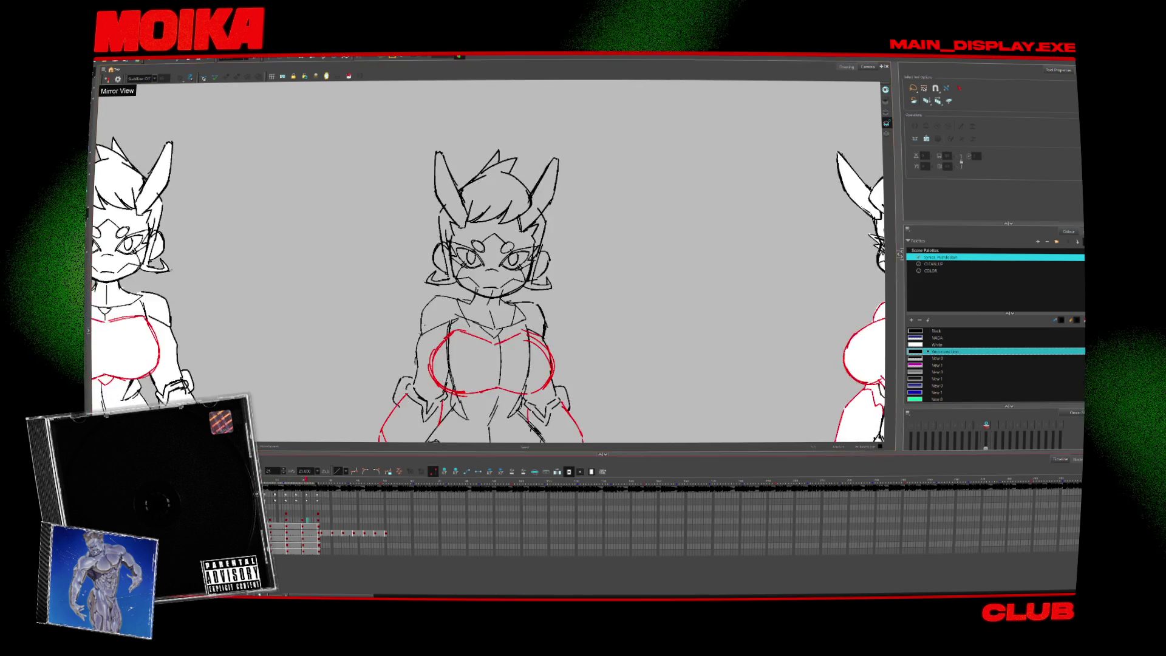
Zoom out to all three full-body views, sketch red torso and hip lines, then play back.
key(1)
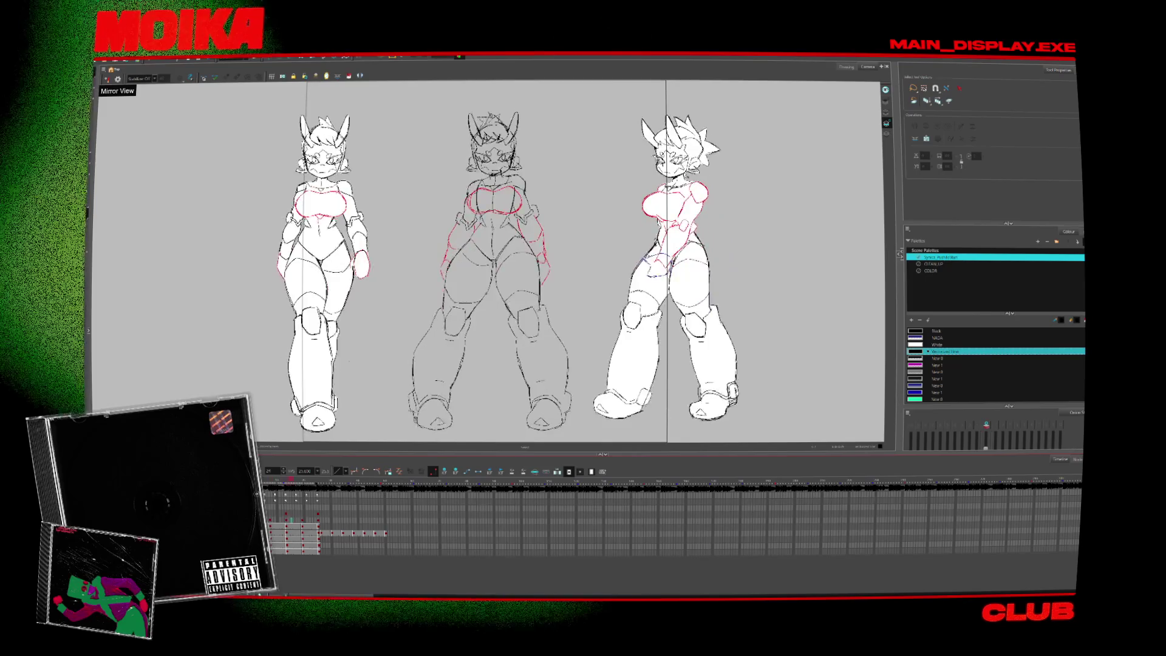
key(Return)
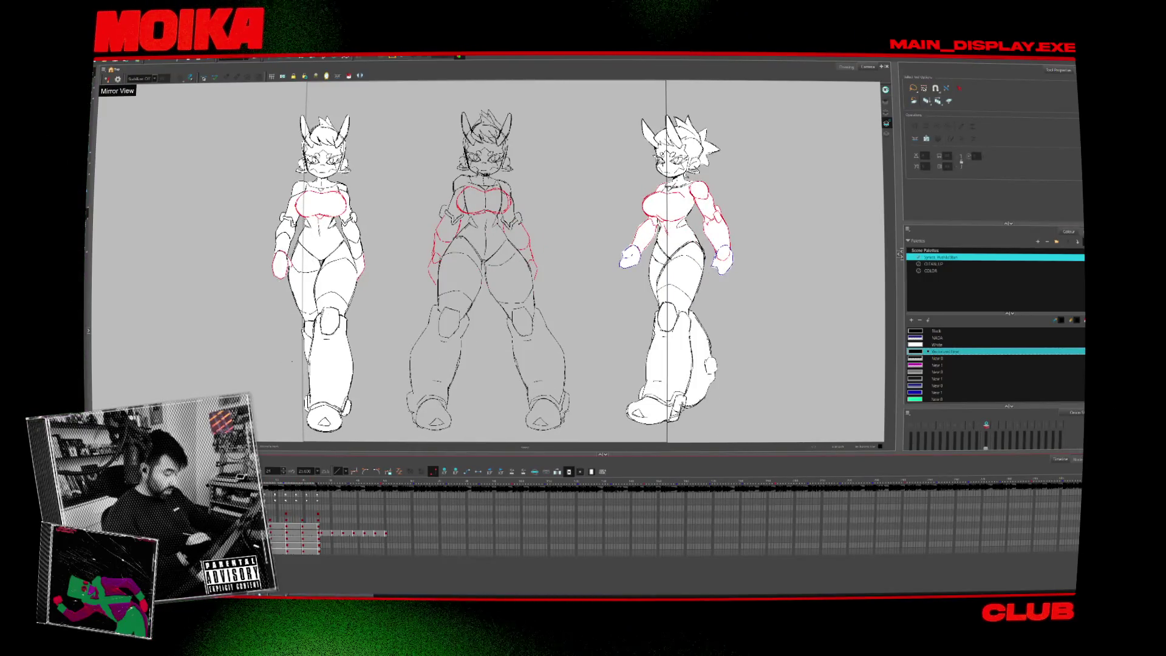
Zoom in on the middle figure's face and delete a spiky hair stroke from the head sketch.
key(alt+z)
click(472, 209)
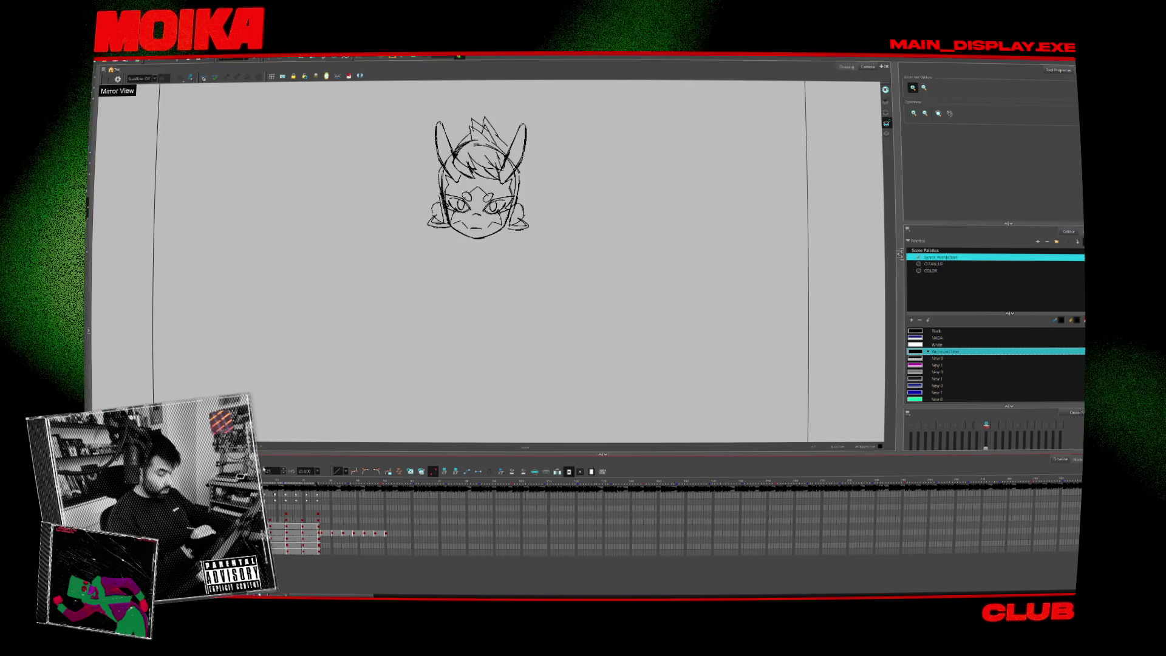
key(shift+n)
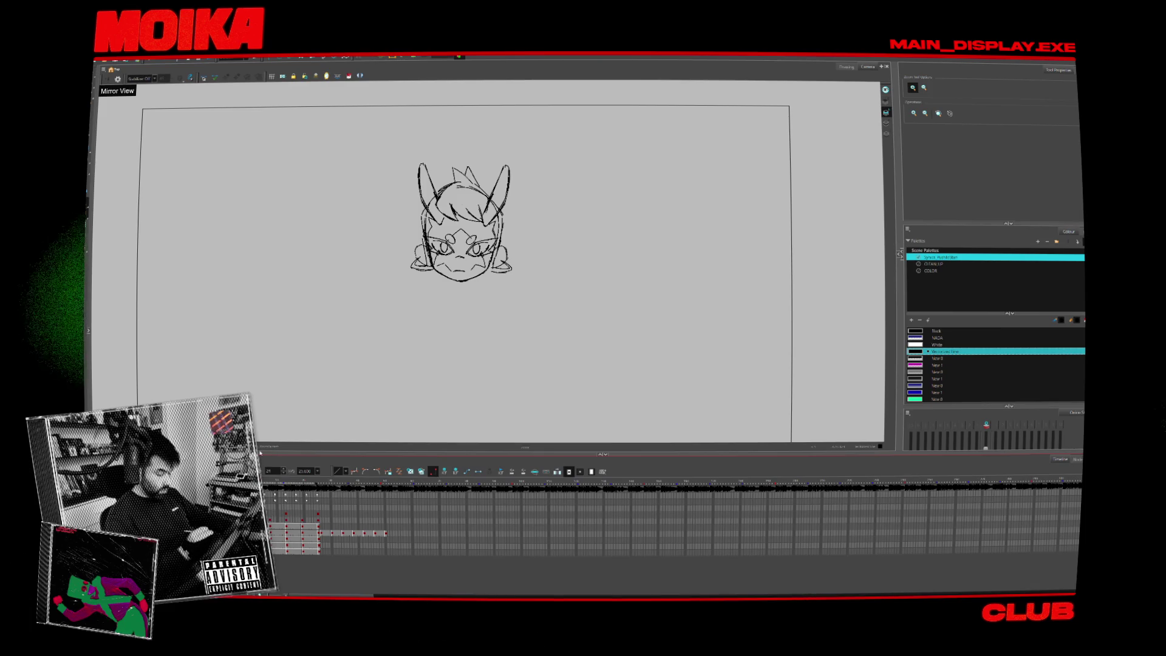
key(alt+s)
click(468, 189)
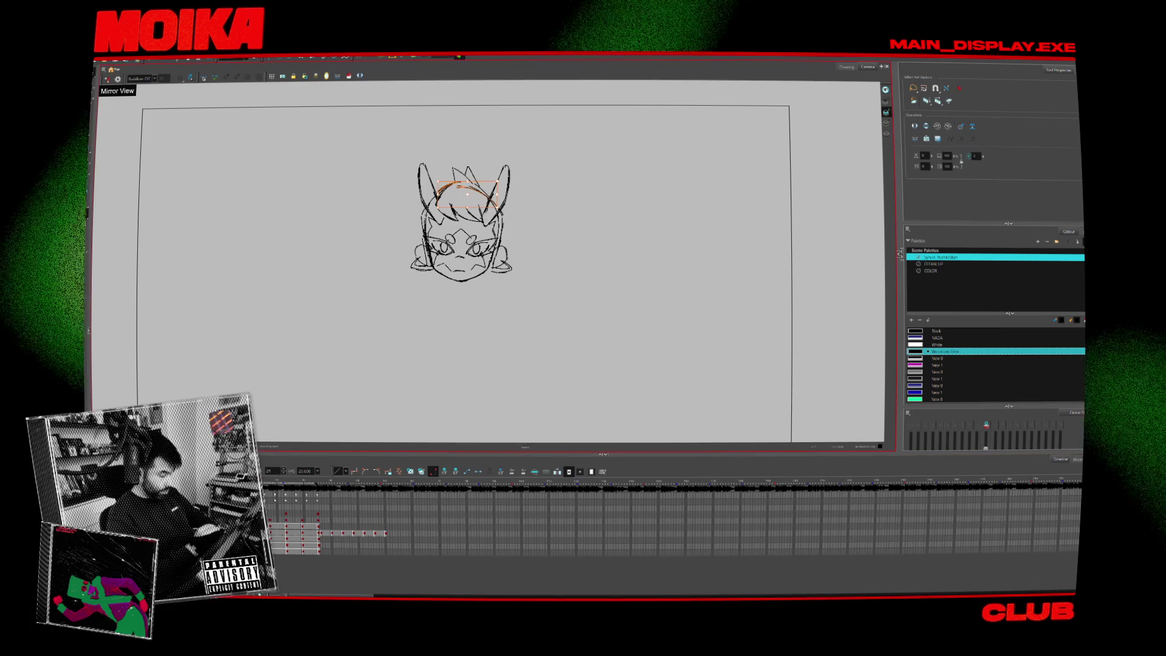
key(shift+a)
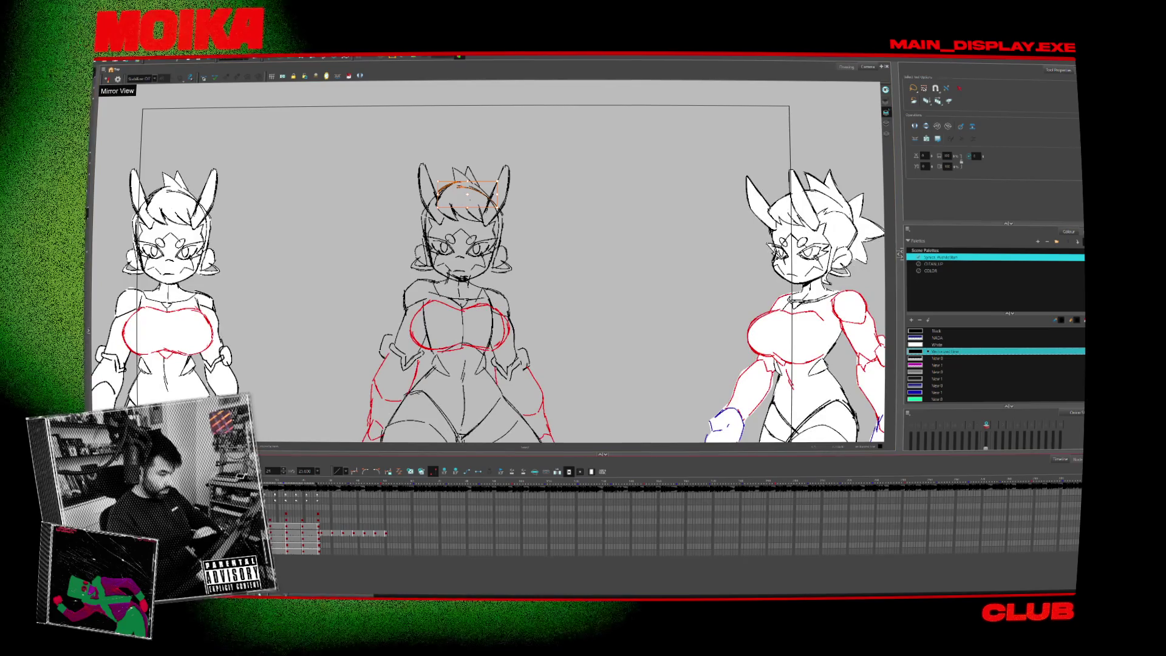
key(shift+l)
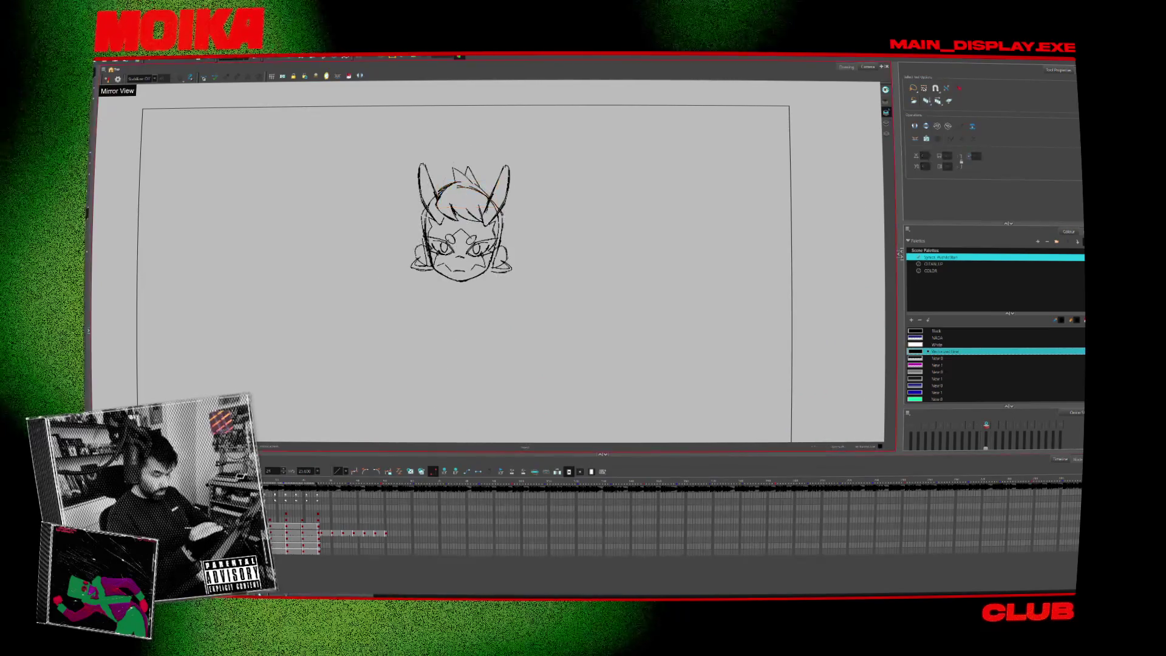
click(468, 185)
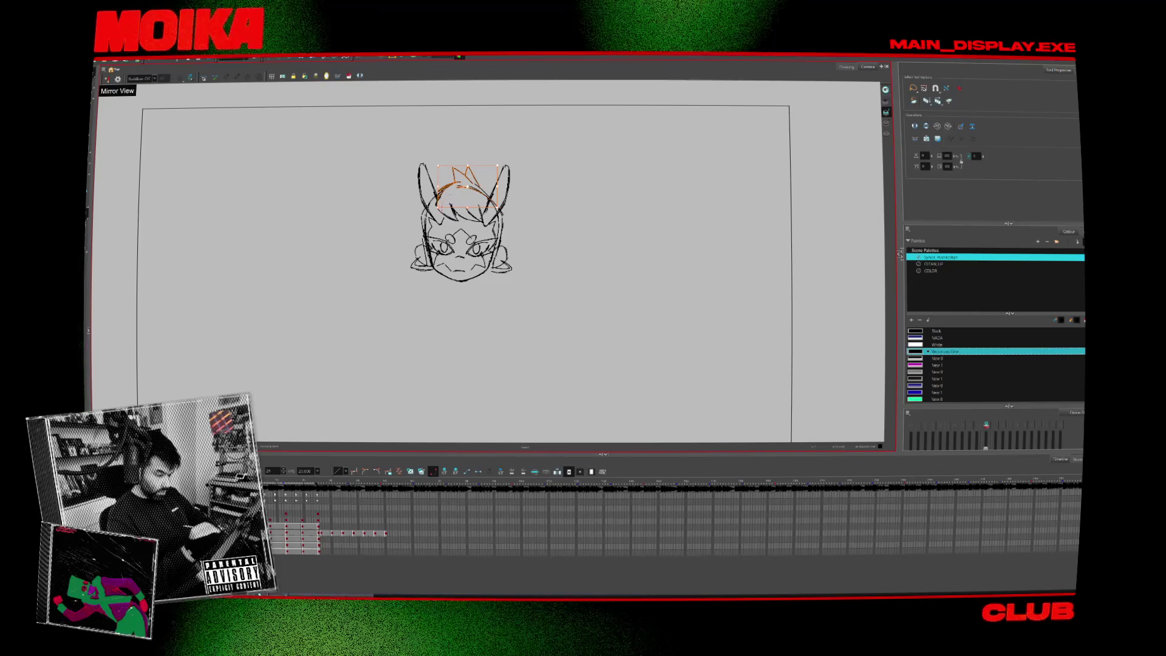
key(Delete)
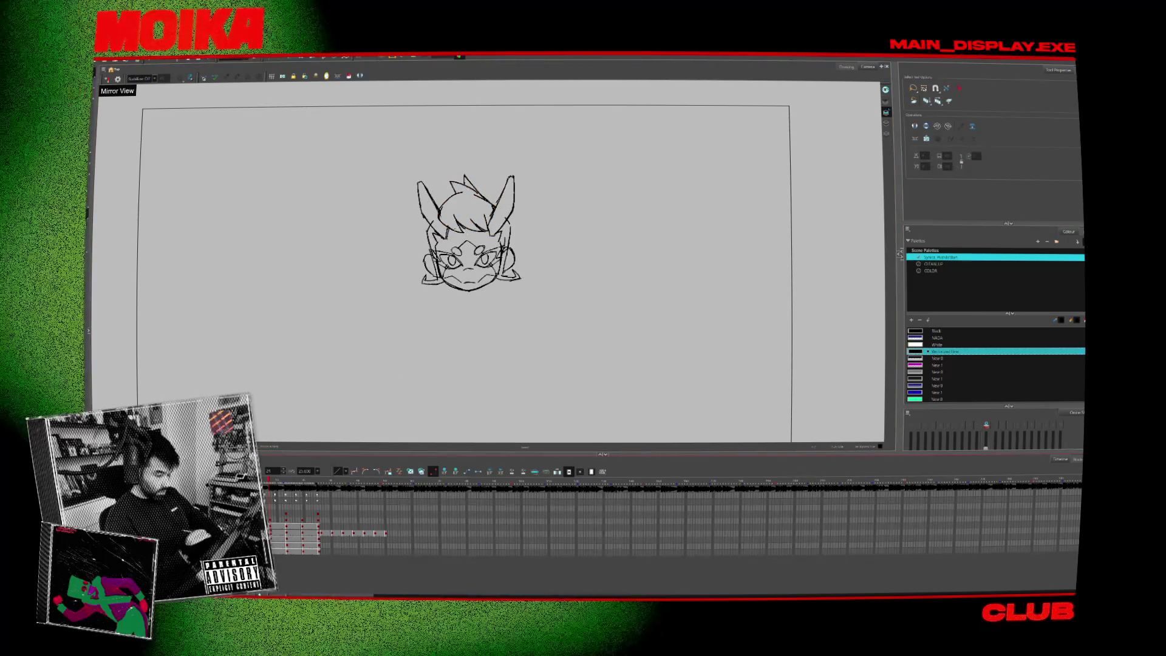
Flip through neighbouring drawings, ending on the drawing with all three characters.
key(period)
key(comma)
key(period)
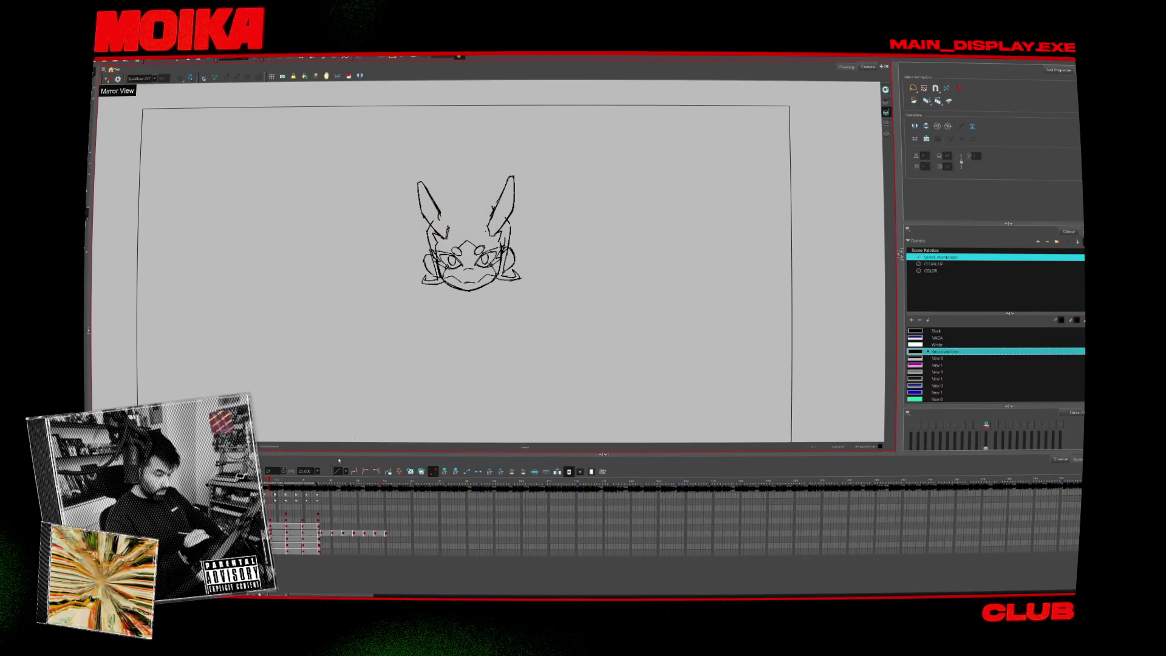
key(period)
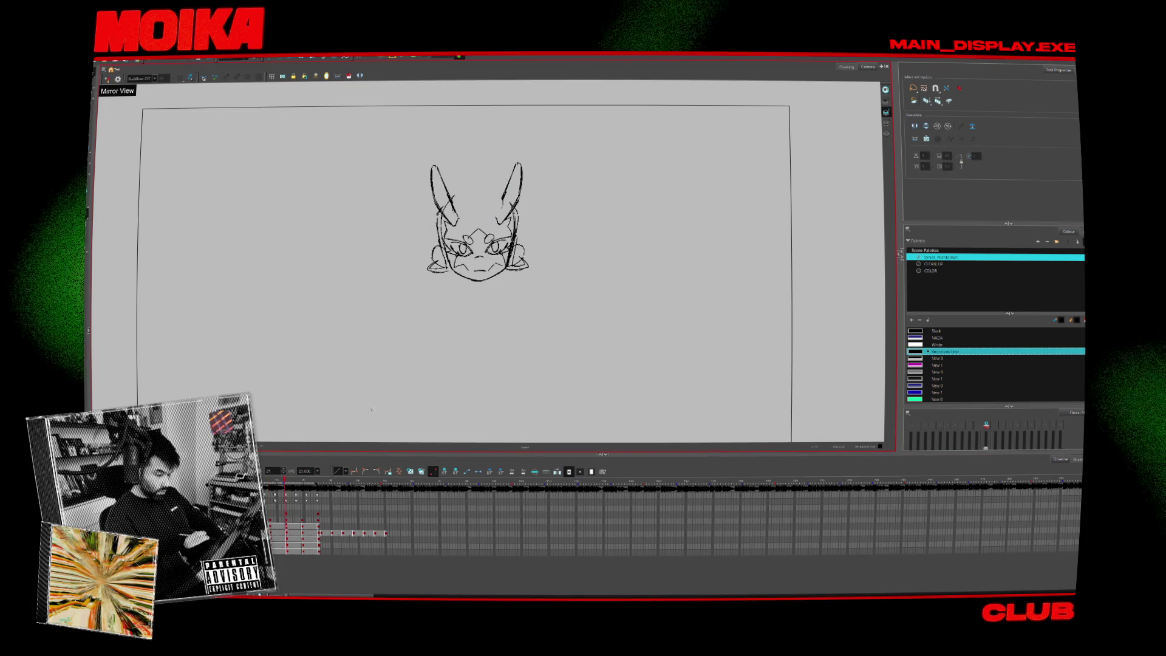
key(period)
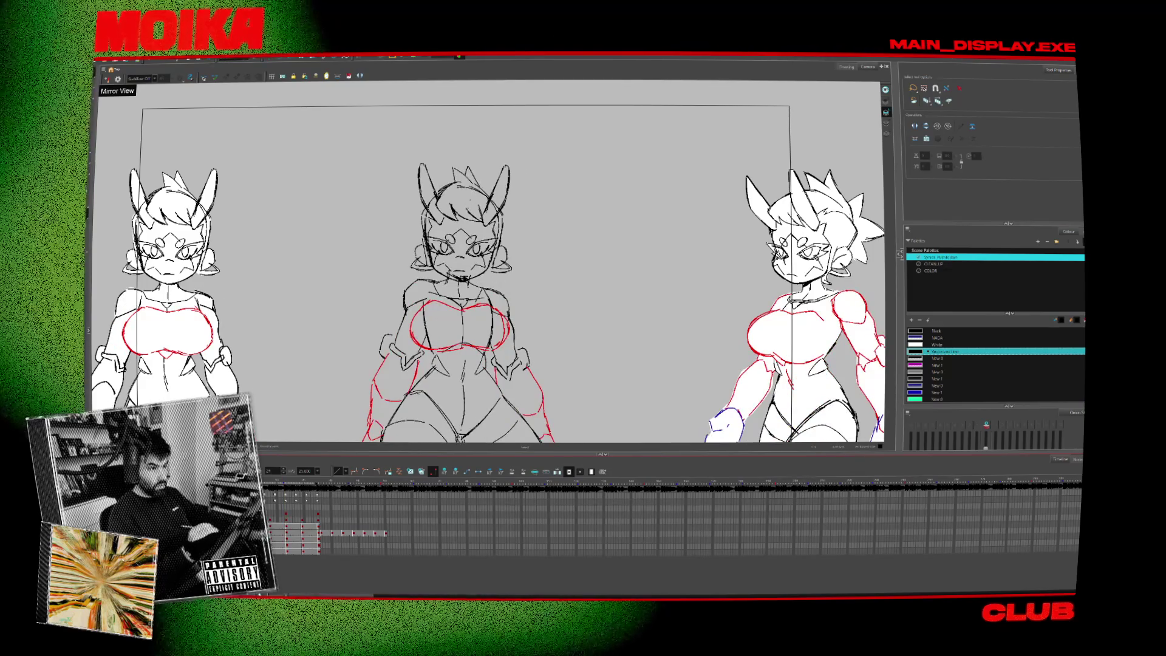
Zoom in around the middle character and flip through its drawings to compare them.
key(2)
key(alt+b)
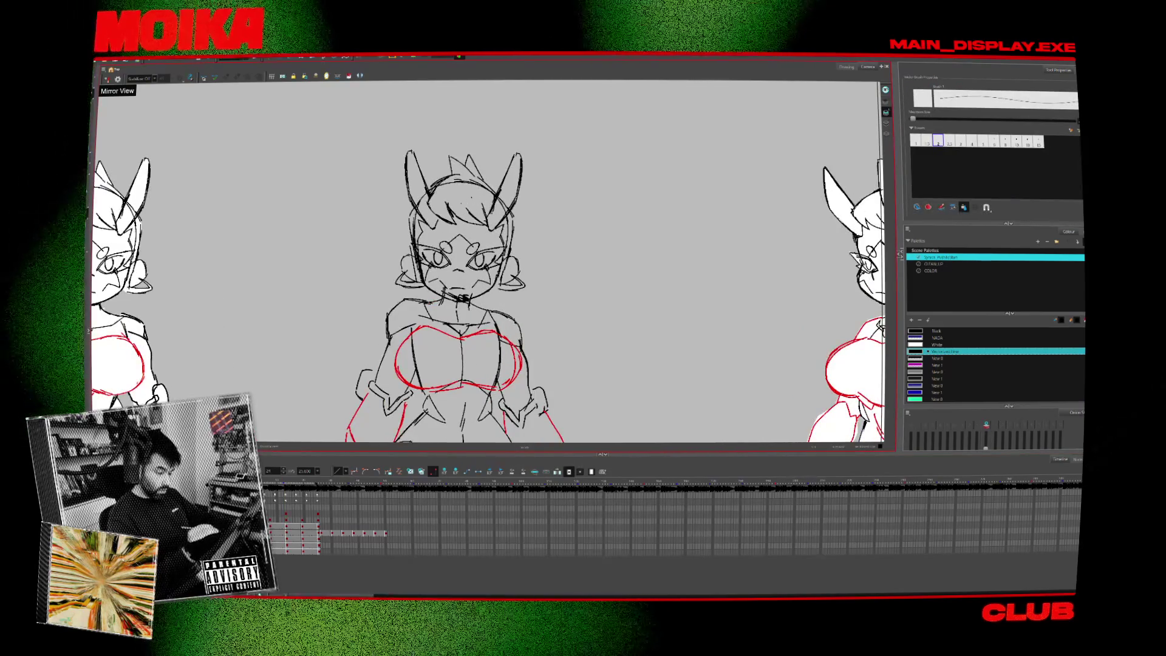
key(period)
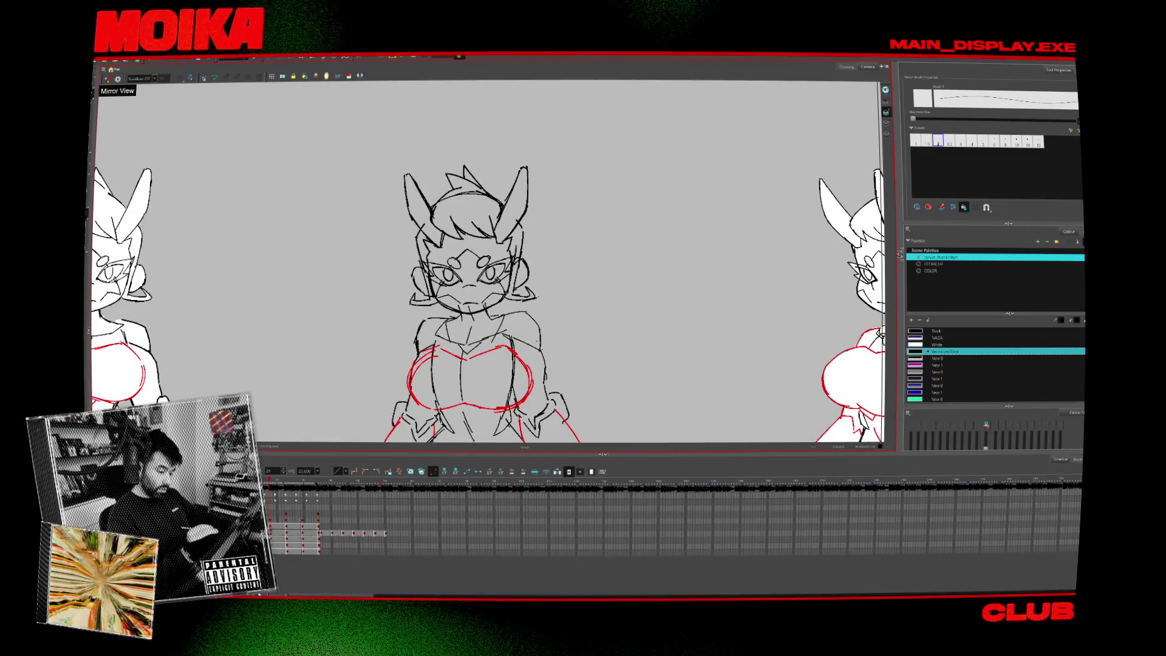
key(period)
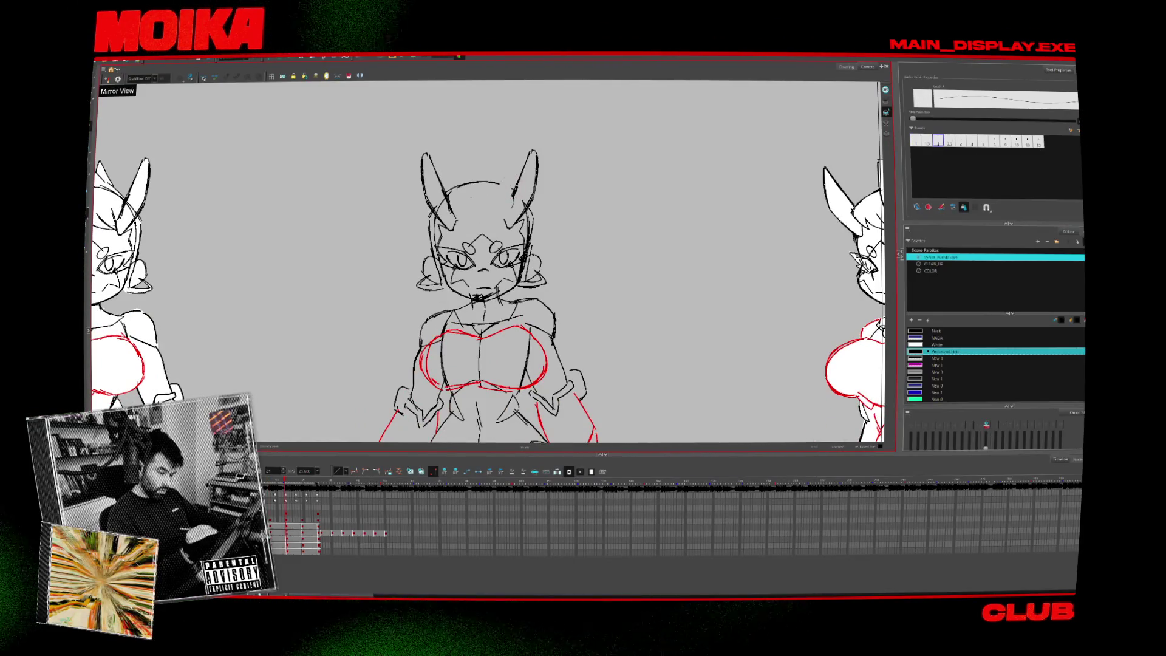
key(period)
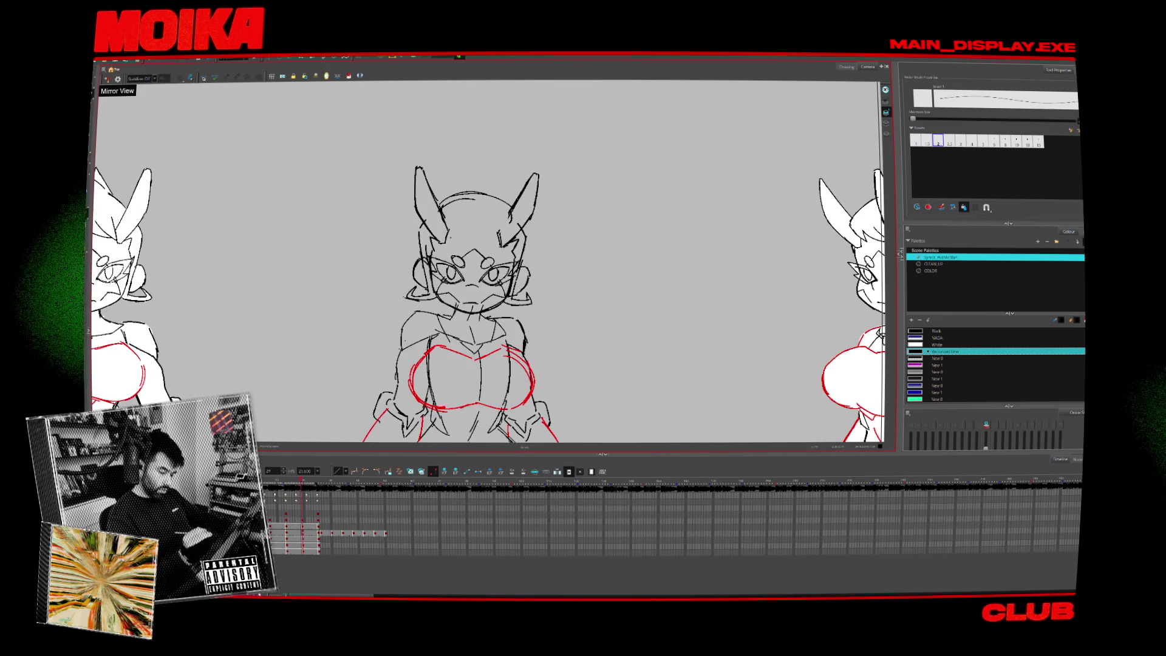
key(comma)
key(alt+e)
key(alt+s)
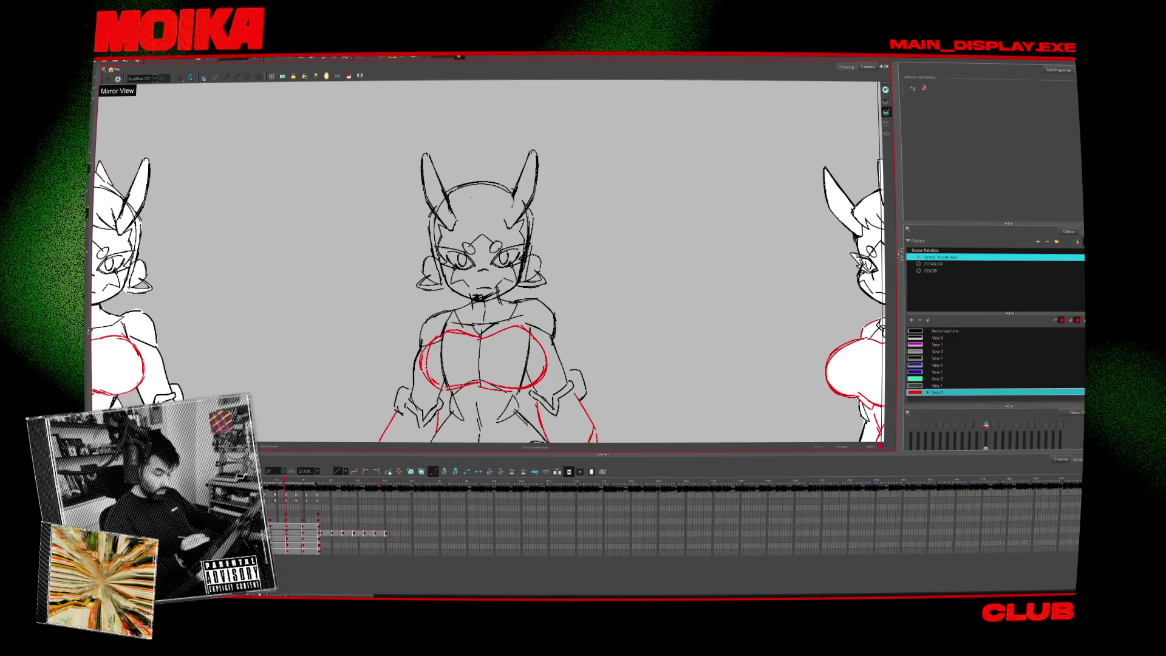
key(period)
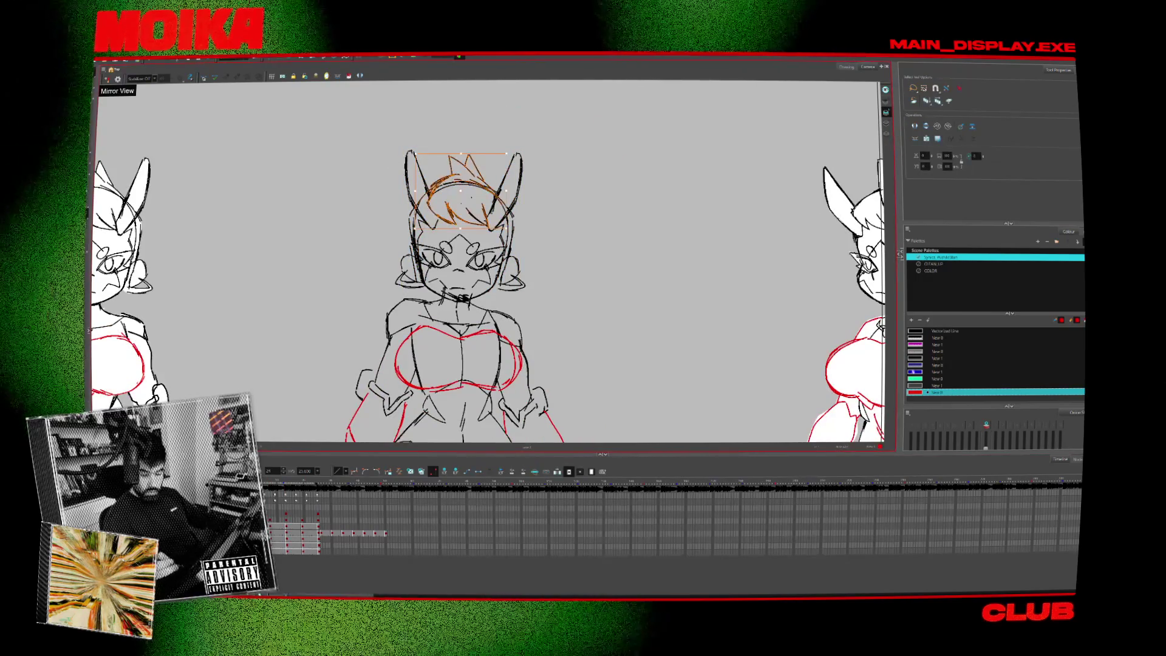
key(period)
key(period)
key(period)
key(period)
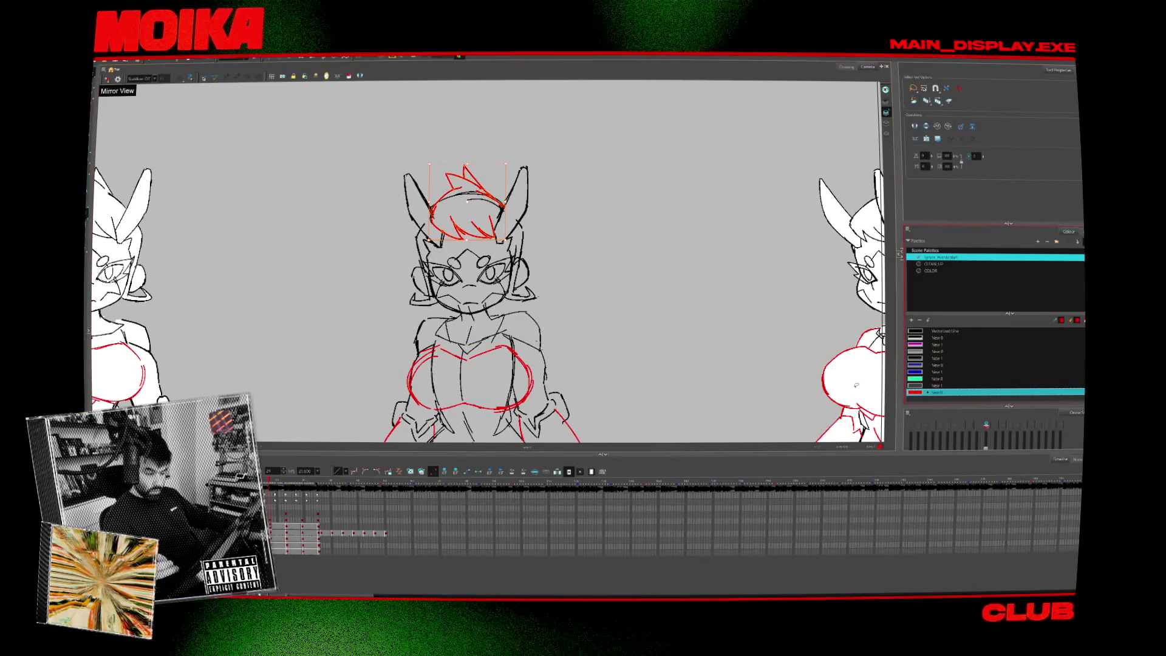
key(alt+b)
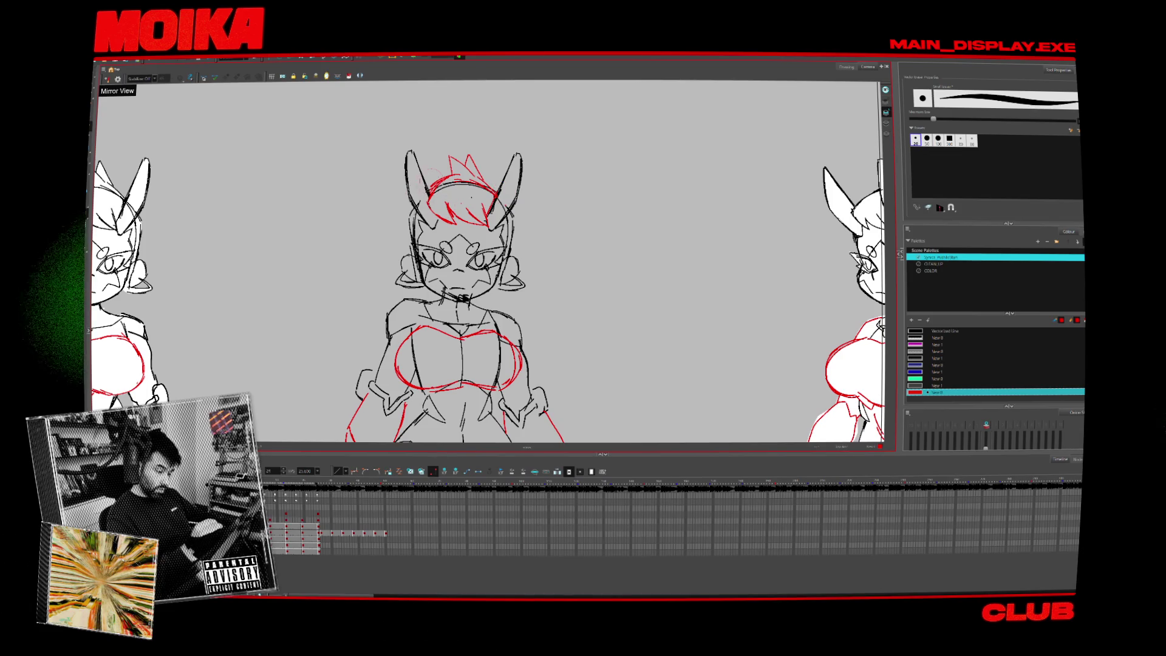
key(alt+x)
Find the drawing with the red hair lines and shift those strokes slightly right and down.
key(period)
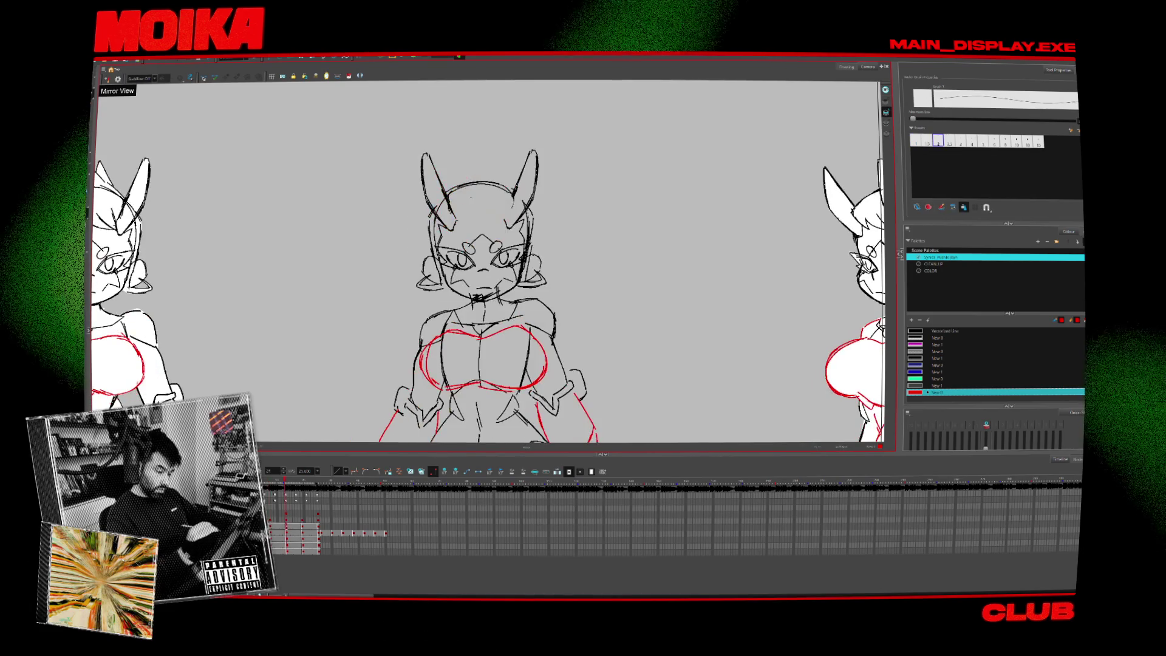
key(comma)
key(comma)
key(comma)
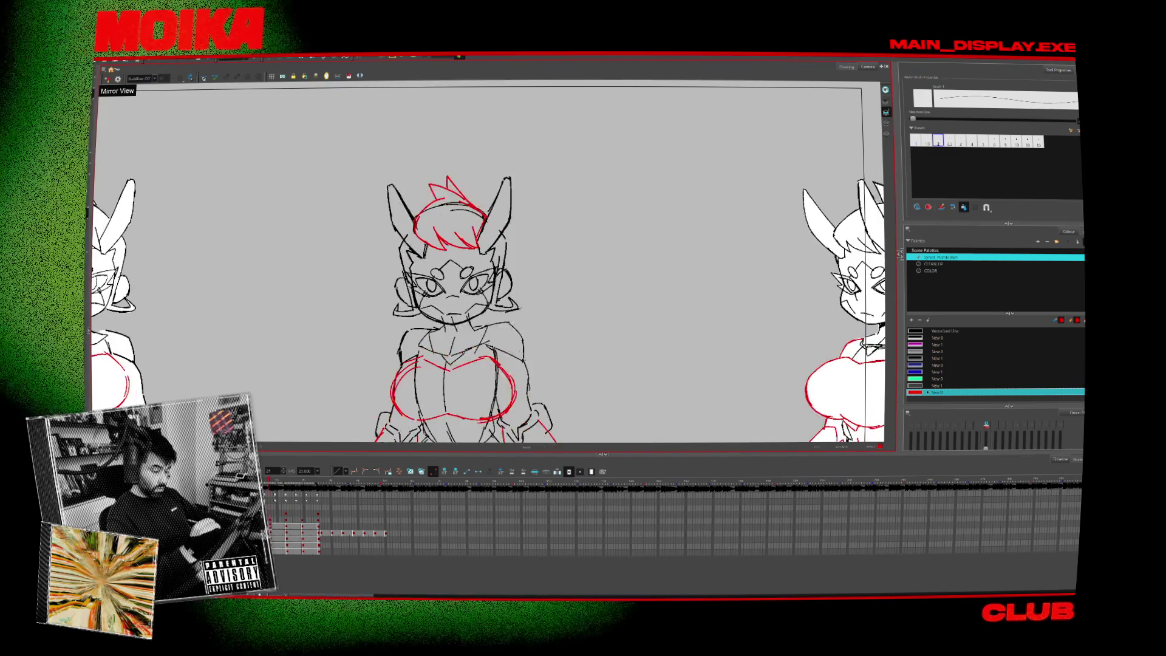
key(period)
key(period)
key(period)
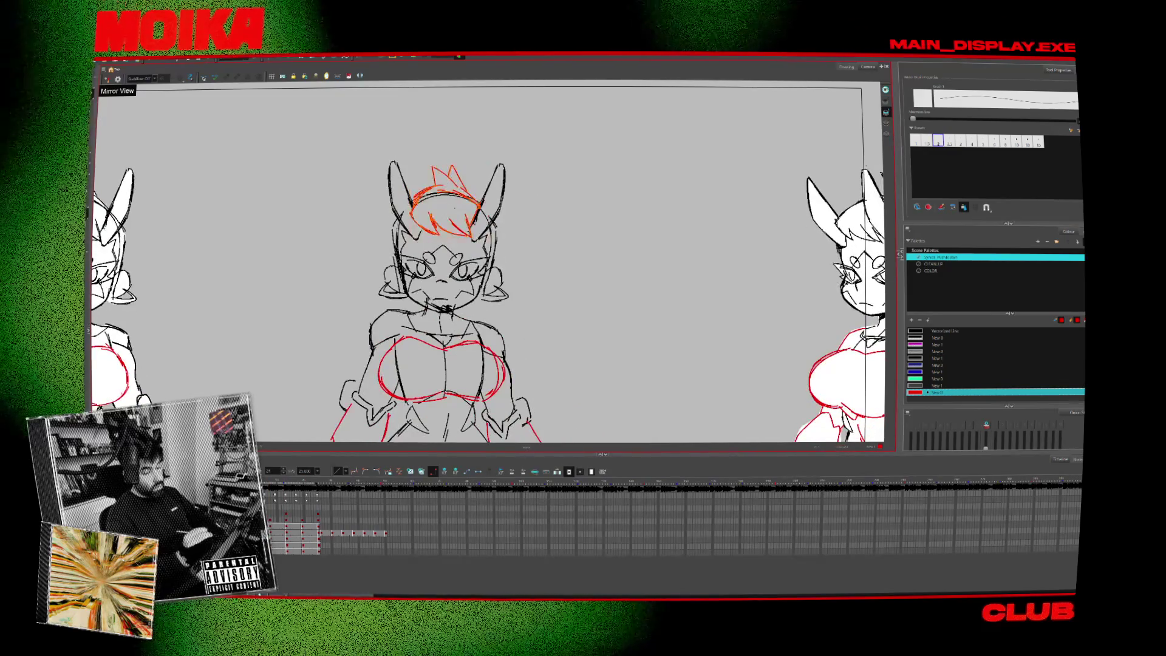
key(period)
key(period)
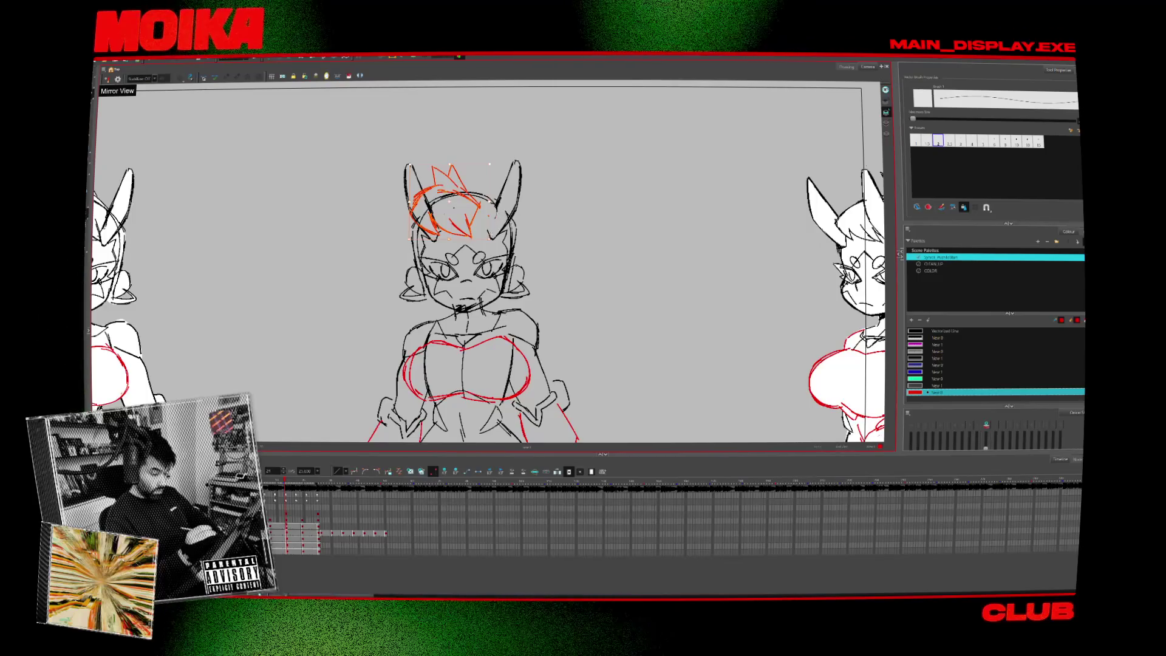
key(period)
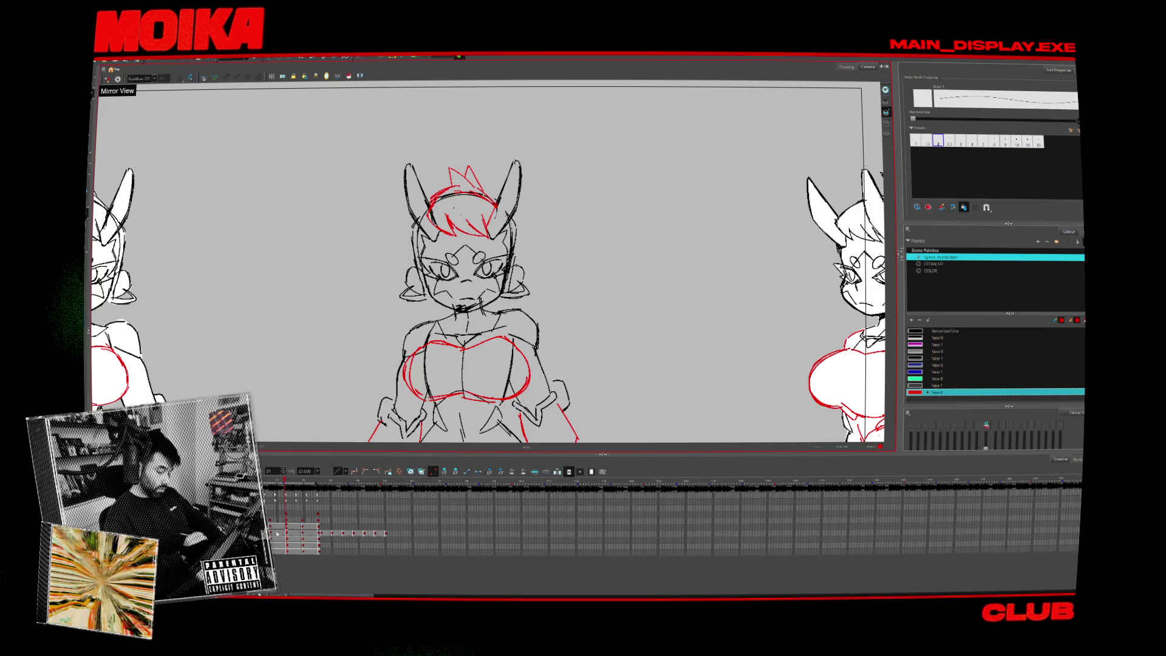
key(comma)
key(period)
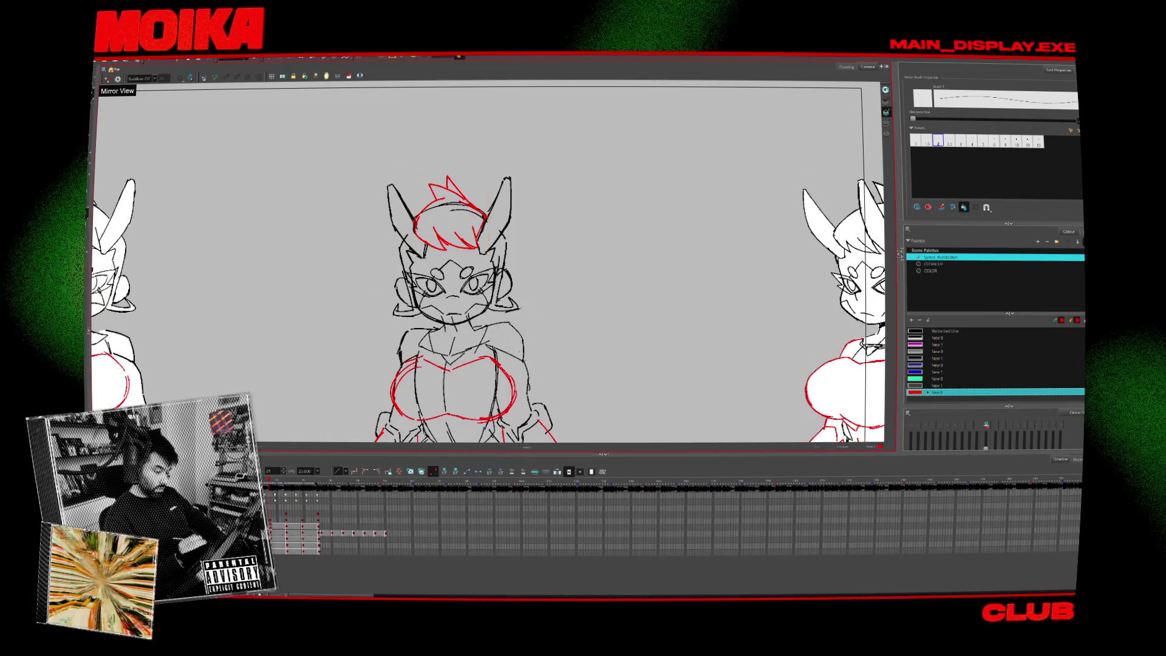
key(period)
drag(453, 212, 458, 215)
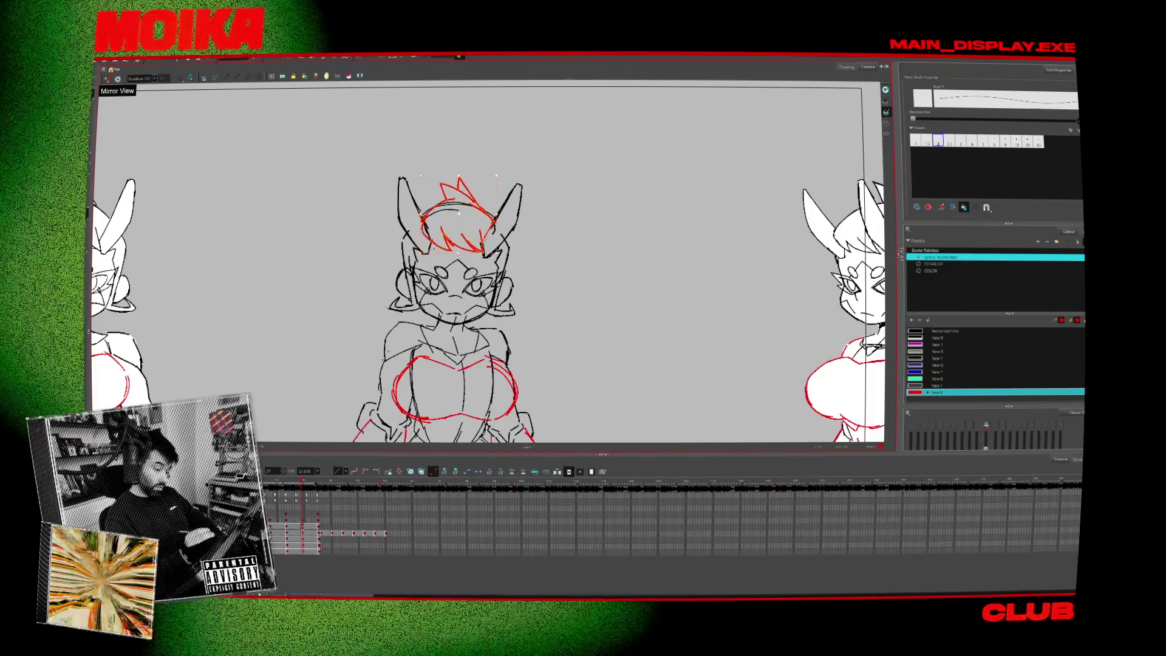
key(alt+z)
scroll(489, 264, down, 4)
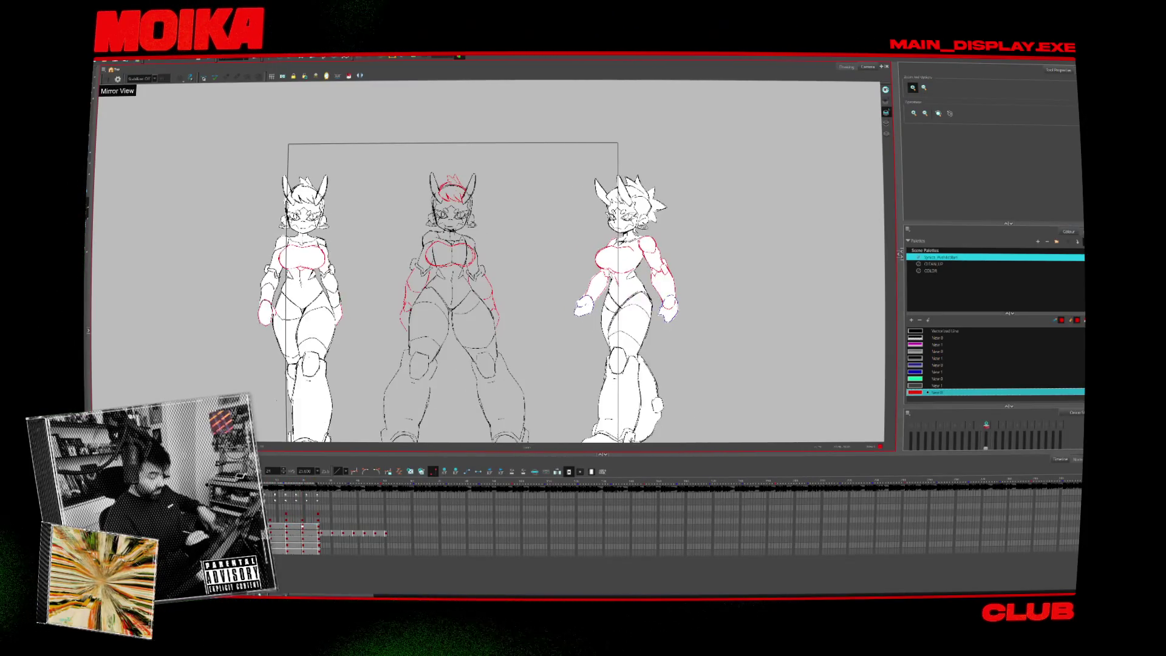
Zoom the canvas in on the middle character's face after viewing all three figures.
scroll(446, 212, up, 1)
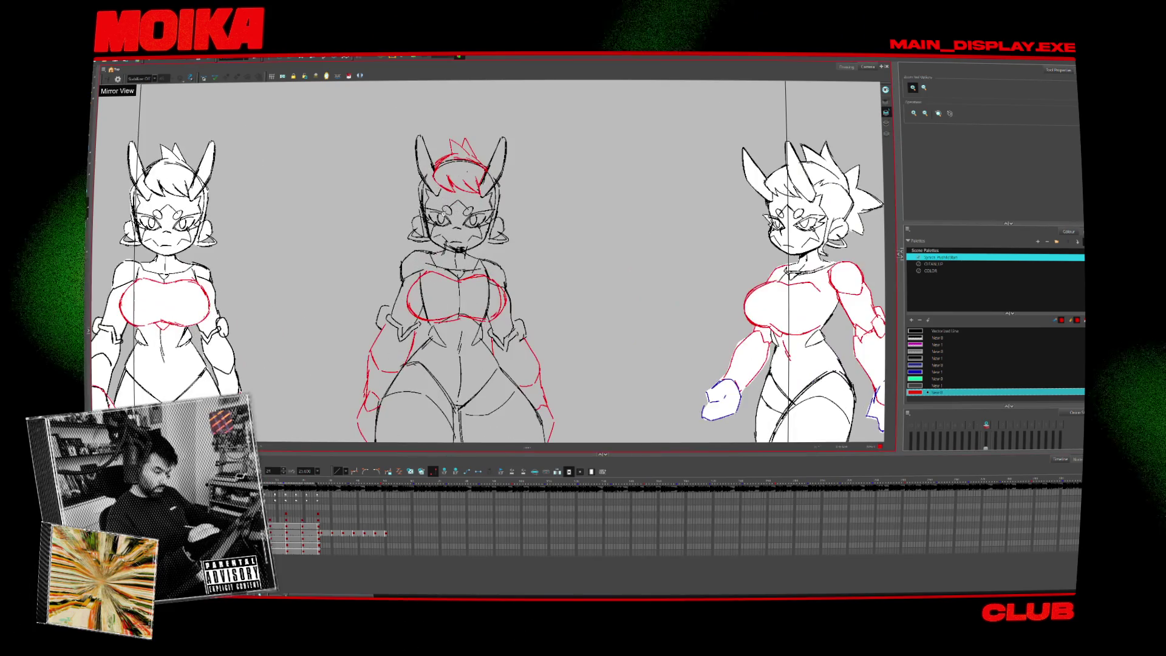
scroll(457, 205, up, 1)
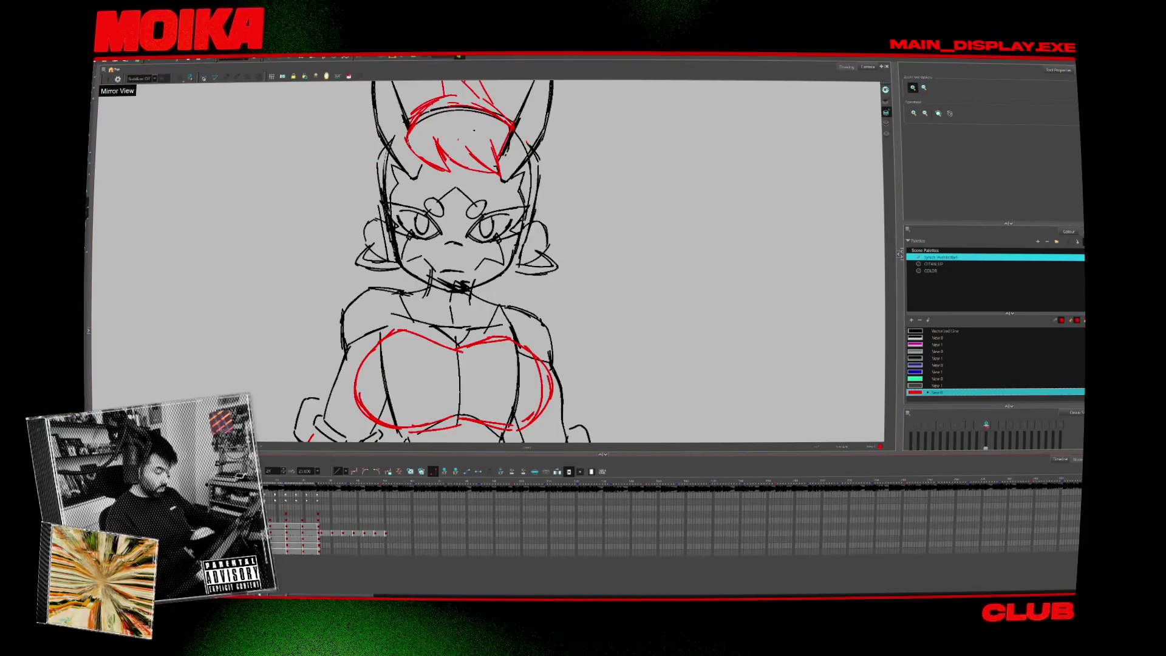
Lasso-select the front figure's left eye and brow strokes, then both eyes' strokes.
click(887, 133)
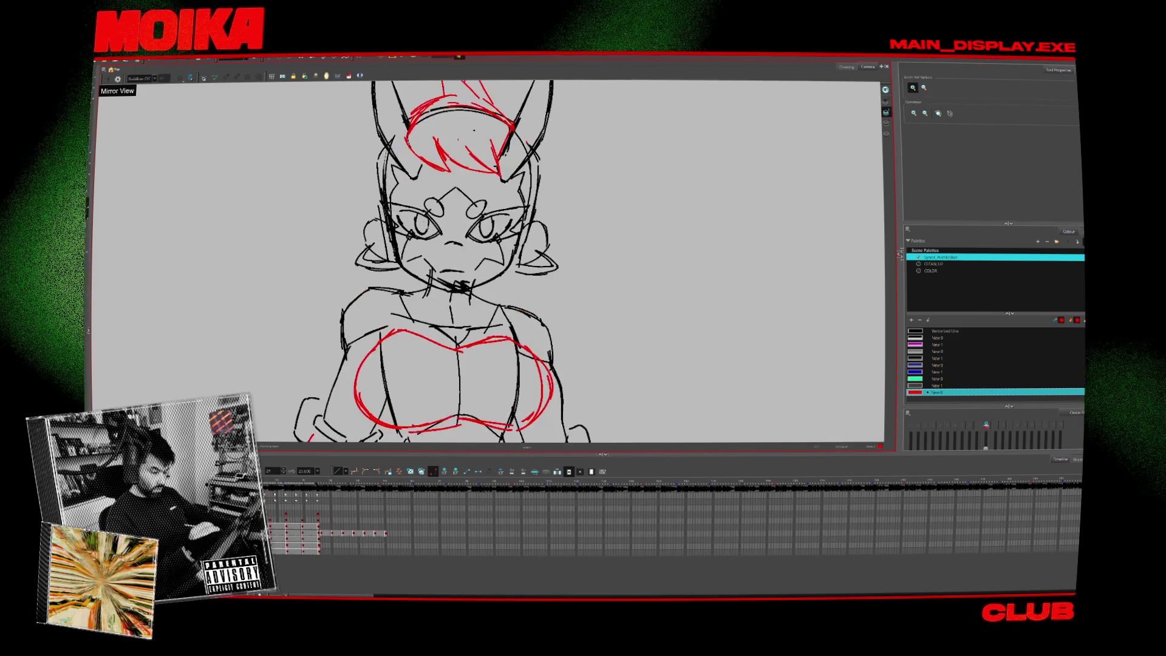
drag(389, 194, 443, 255)
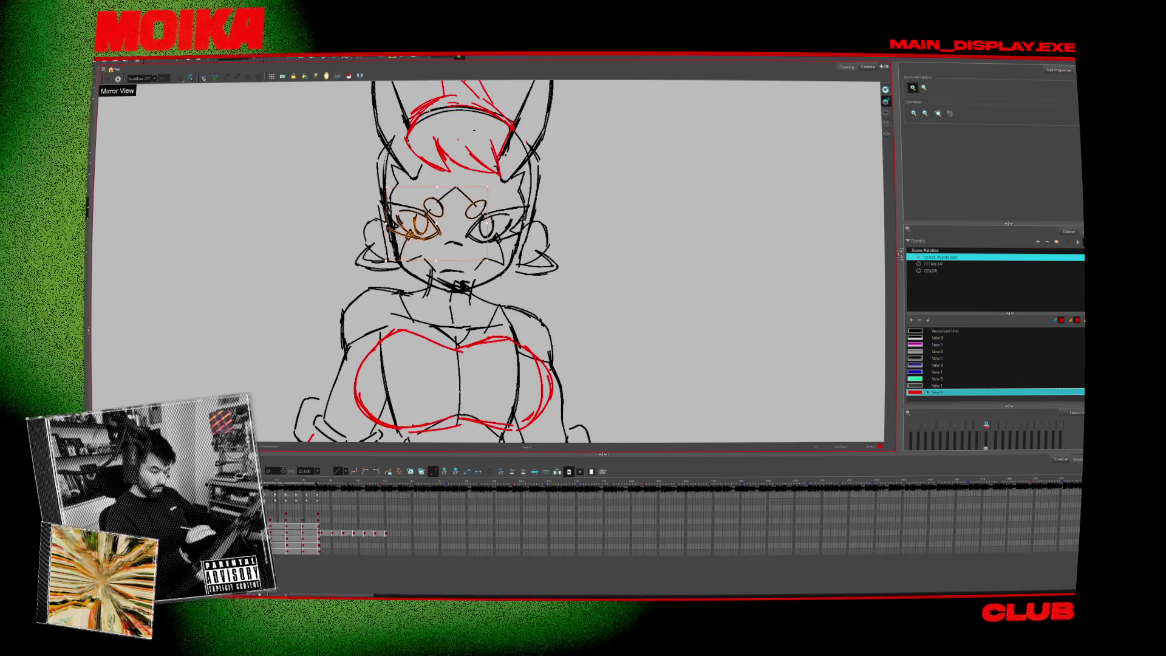
key(Delete)
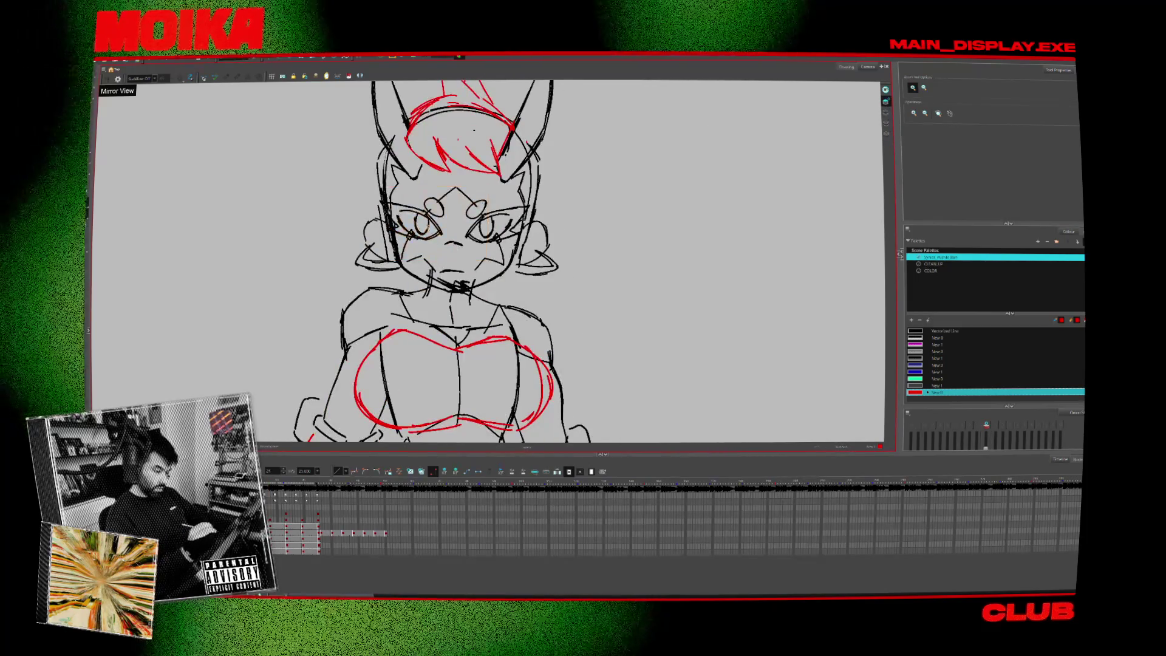
drag(401, 206, 503, 243)
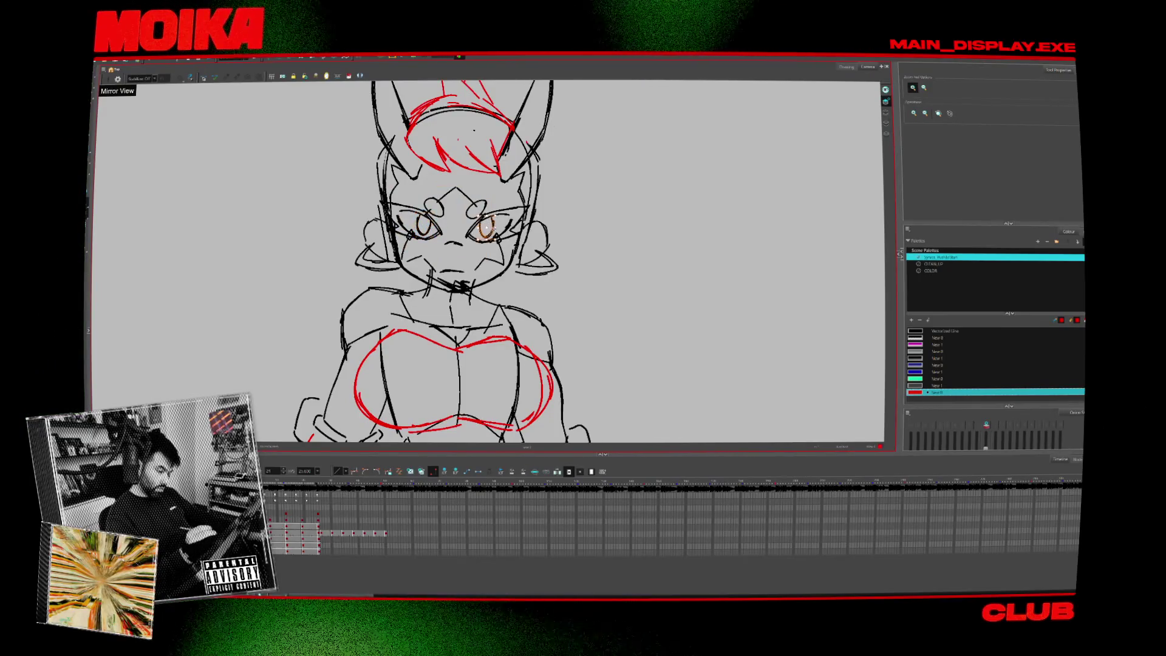
Flip through two more drawings, then zoom out to show all three figures.
scroll(516, 296, down, 5)
scroll(486, 280, up, 5)
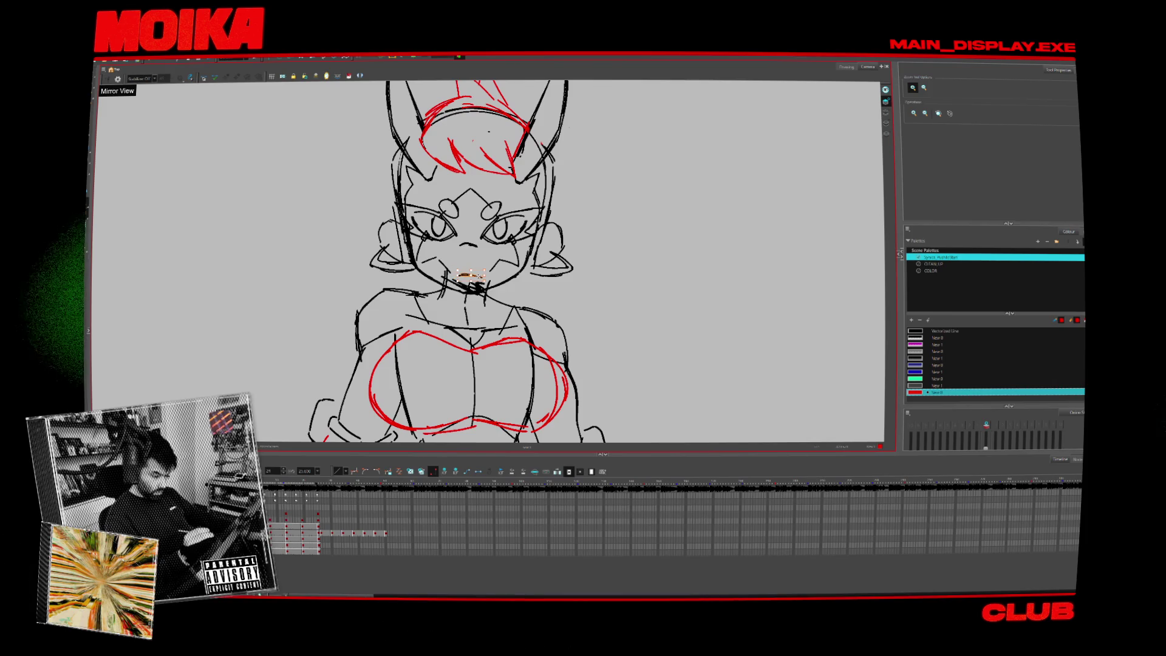
key(period)
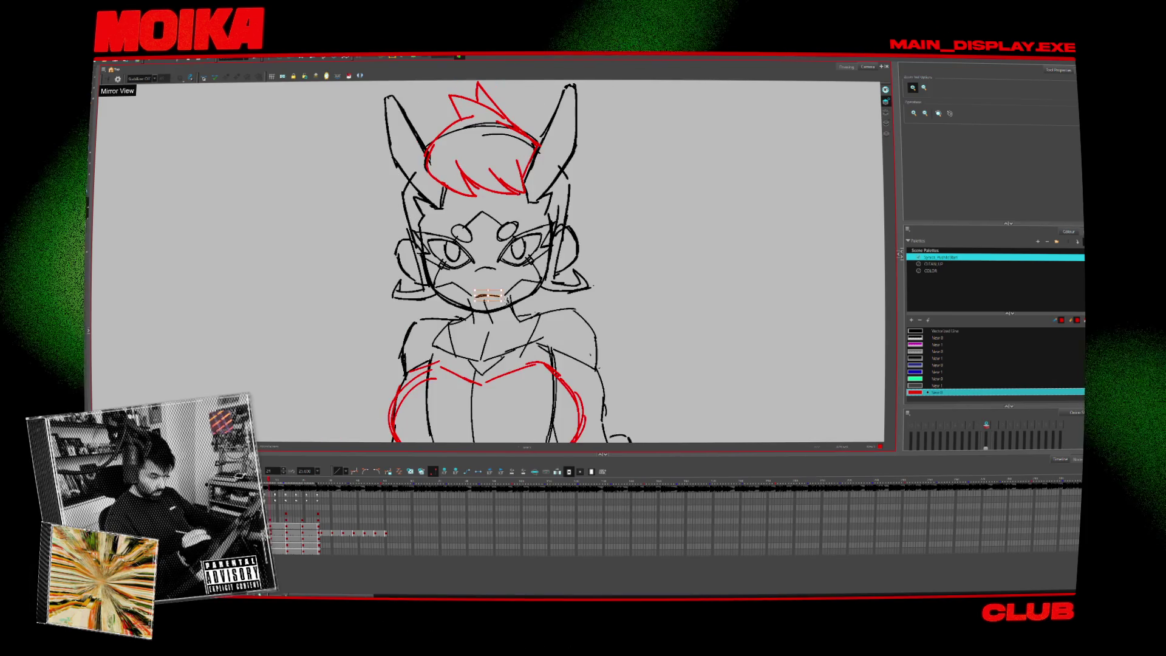
key(period)
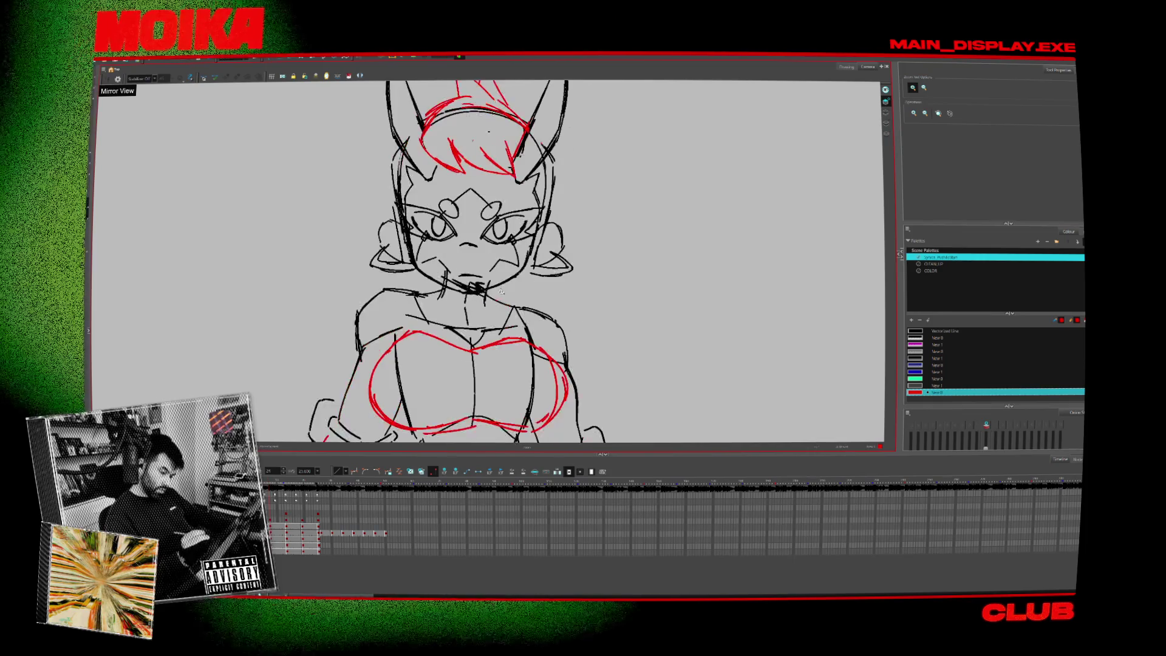
scroll(549, 306, down, 4)
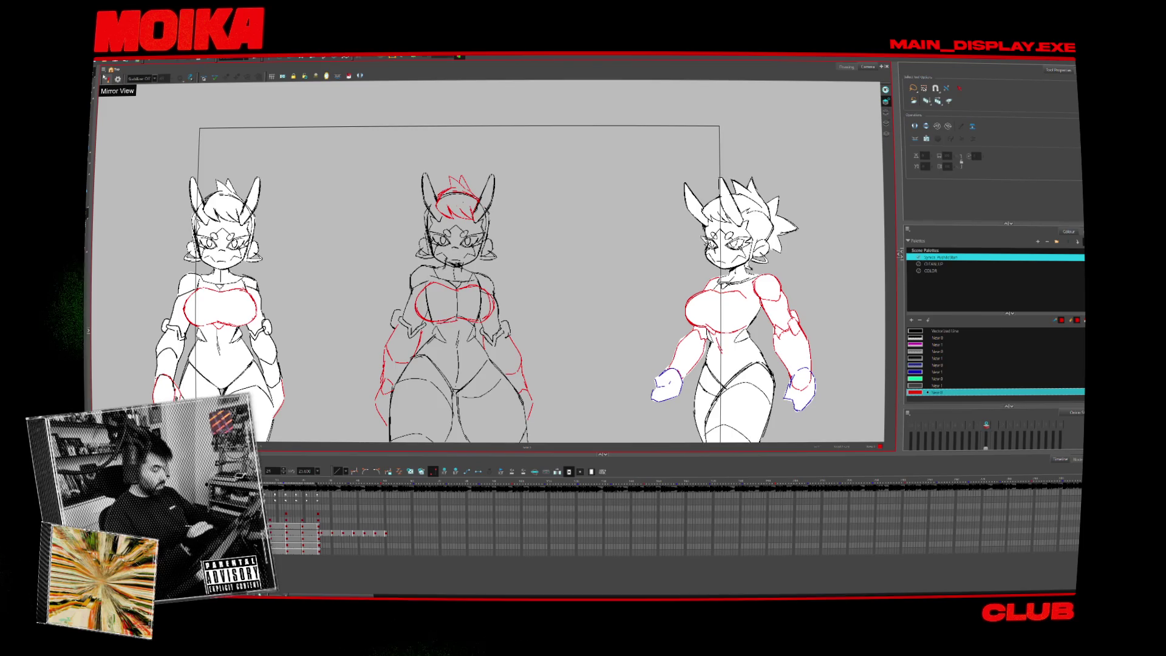
Grab the front figure's head with the Transform tool, then zoom in on the figures.
key(shift+t)
click(456, 260)
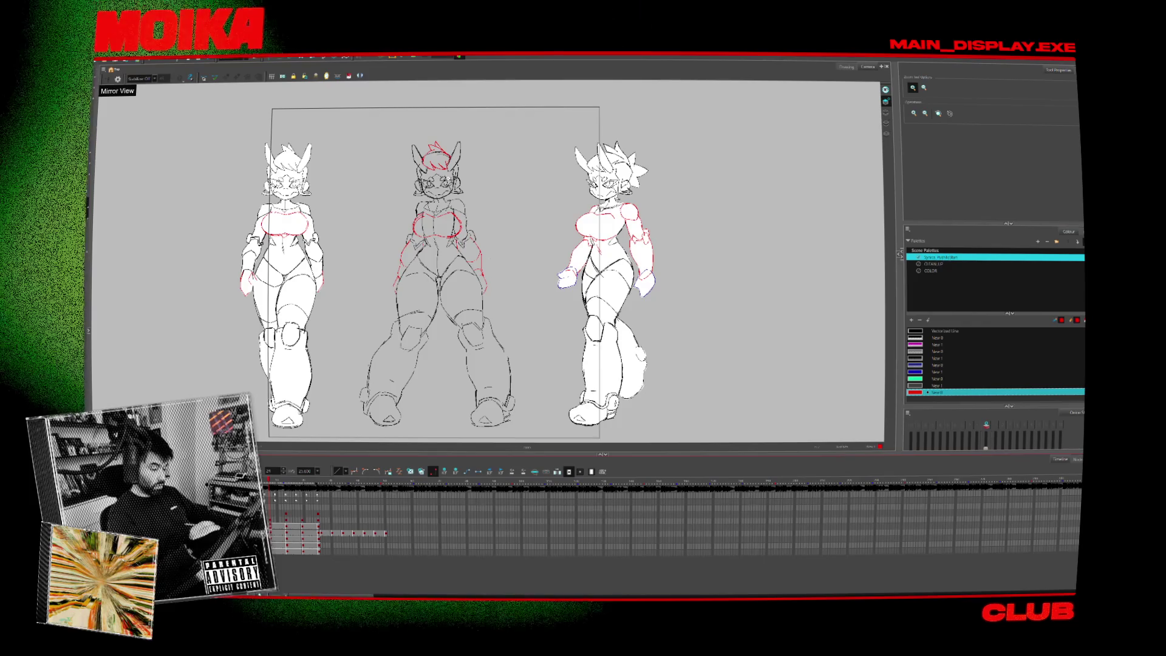
key(2)
key(2)
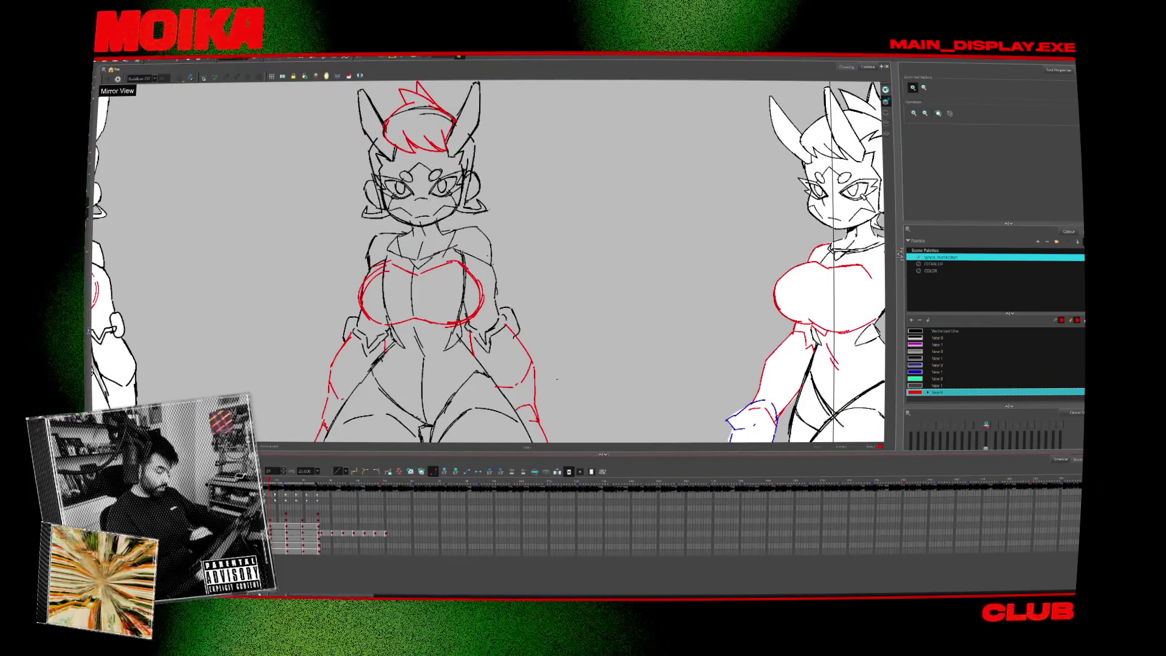
Recentre on the front figure, select a cheek stroke on another drawing, and zoom in on the face.
key(alt+s)
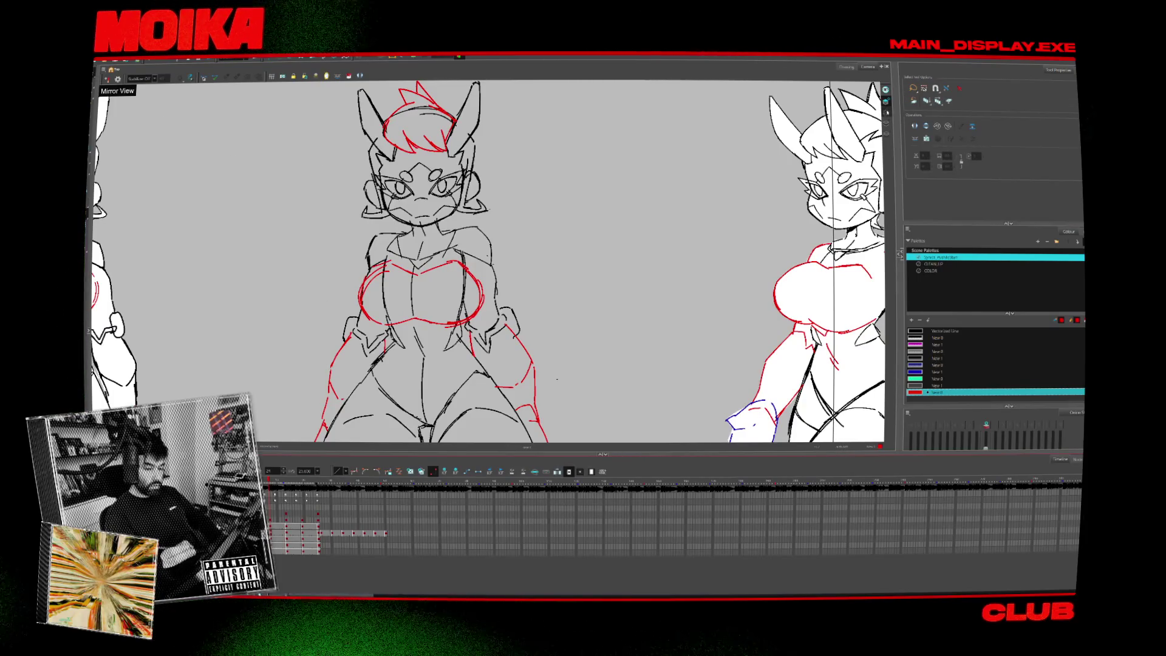
drag(557, 379, 575, 364)
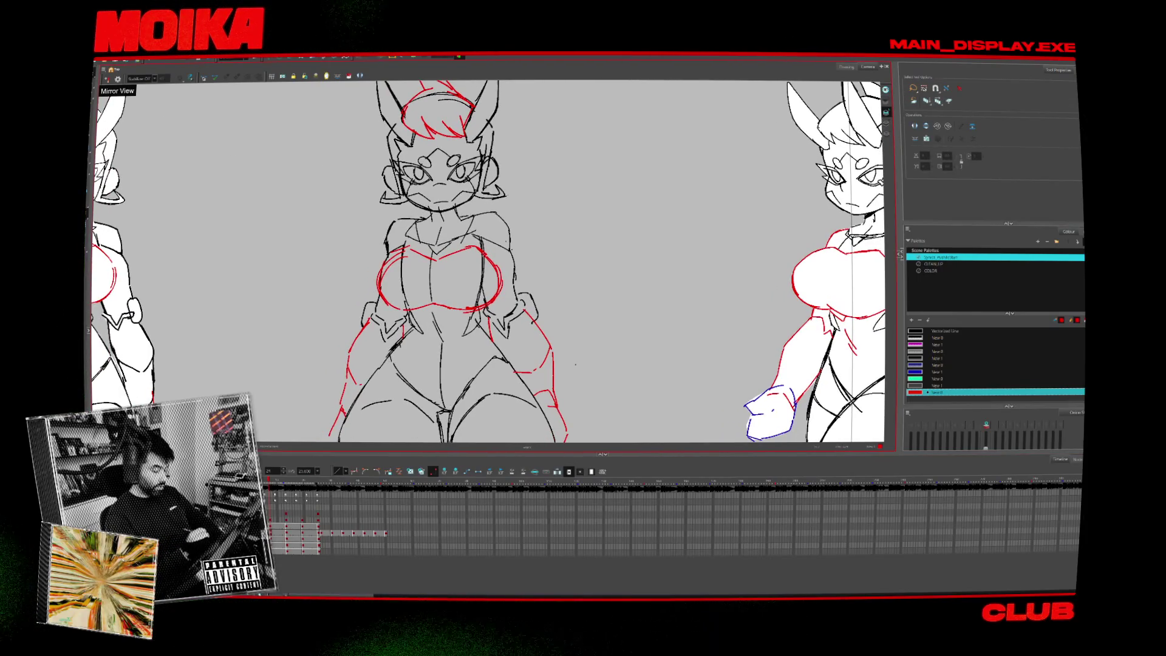
key(.)
click(466, 176)
key(alt+z)
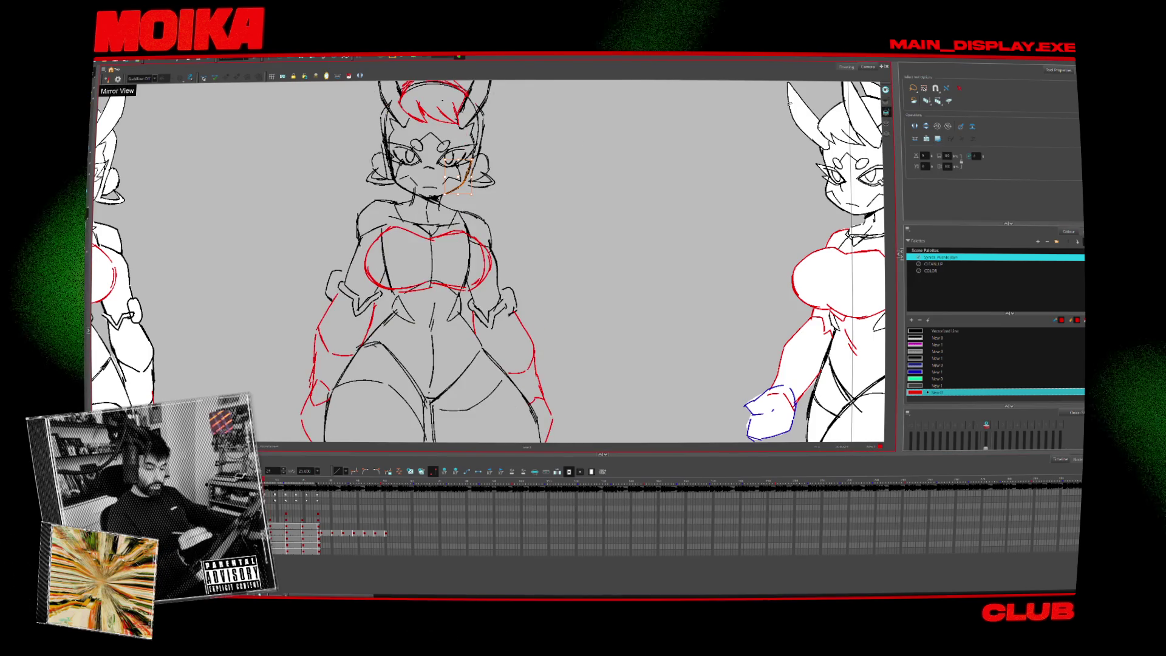
scroll(435, 85, up, 3)
Pick the brush with the Vectorized Line colour and check the face mirrored.
key(alt+b)
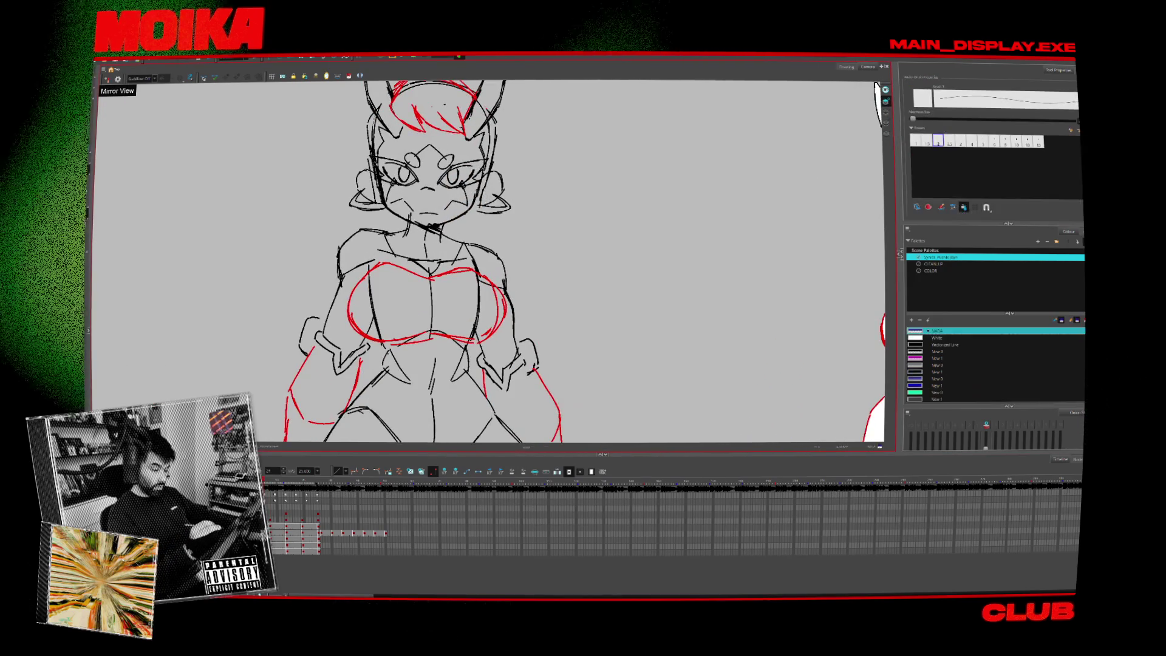
click(944, 344)
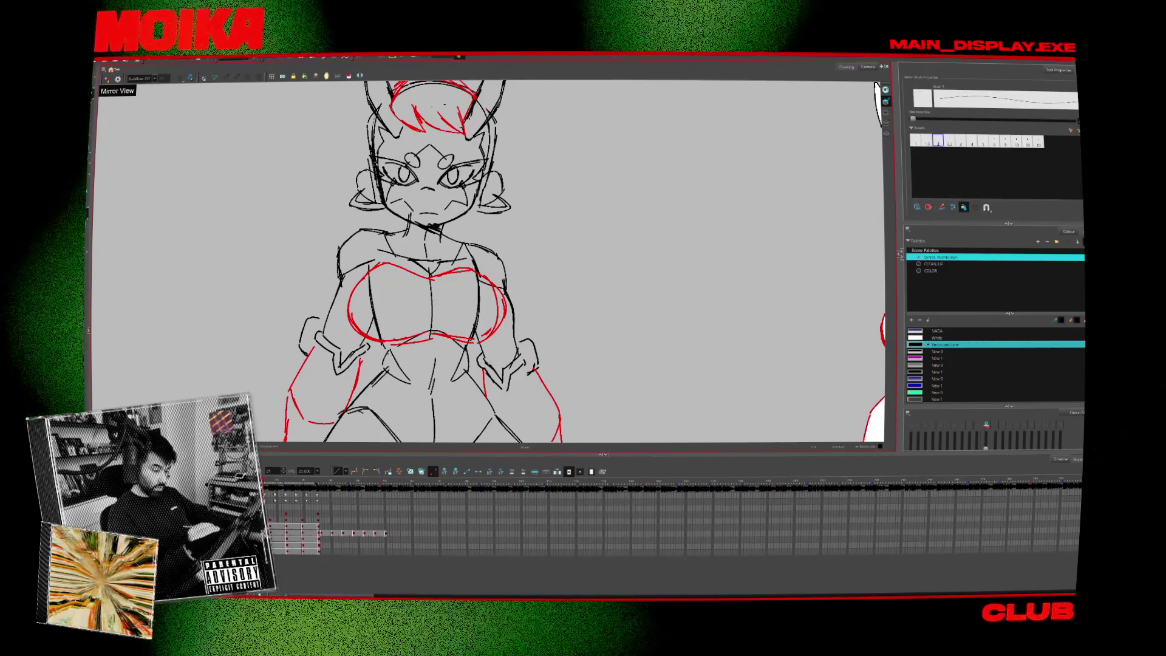
click(108, 78)
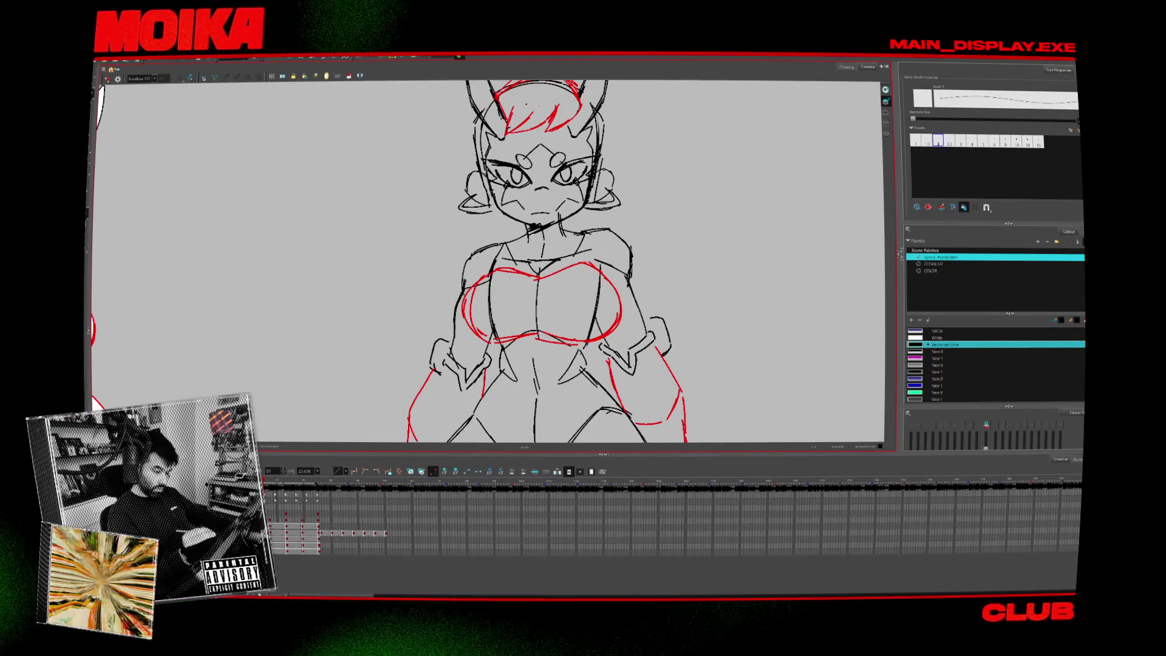
click(107, 79)
key(period)
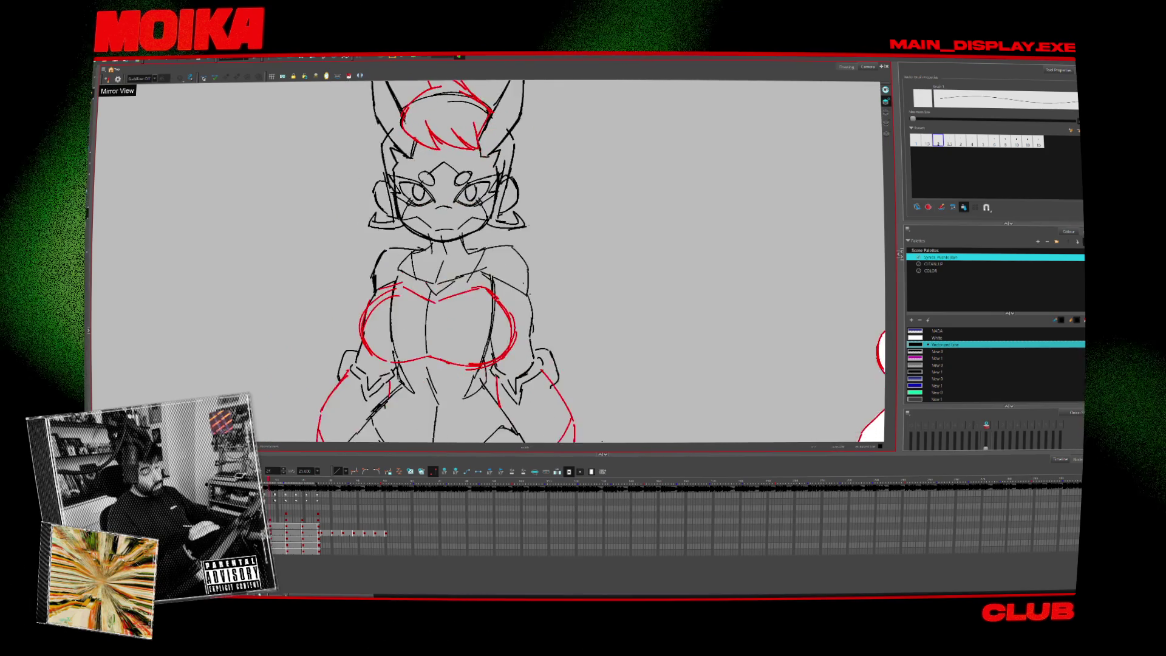
Select the right eye strokes and check them in Mirror View.
click(456, 171)
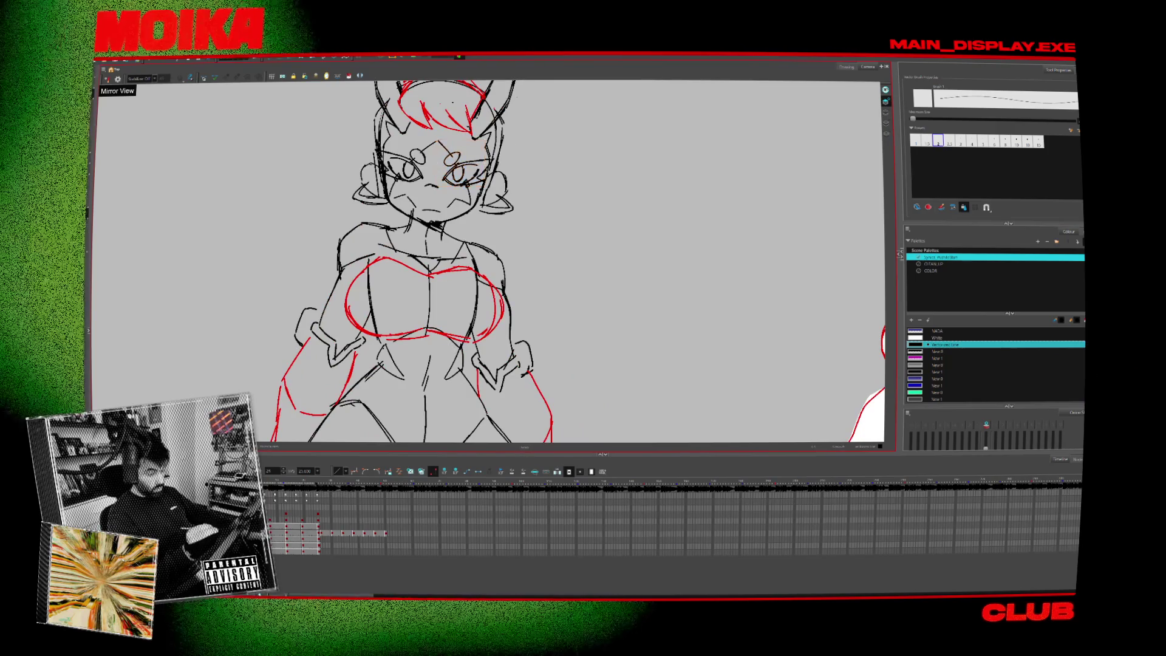
key(alt+e)
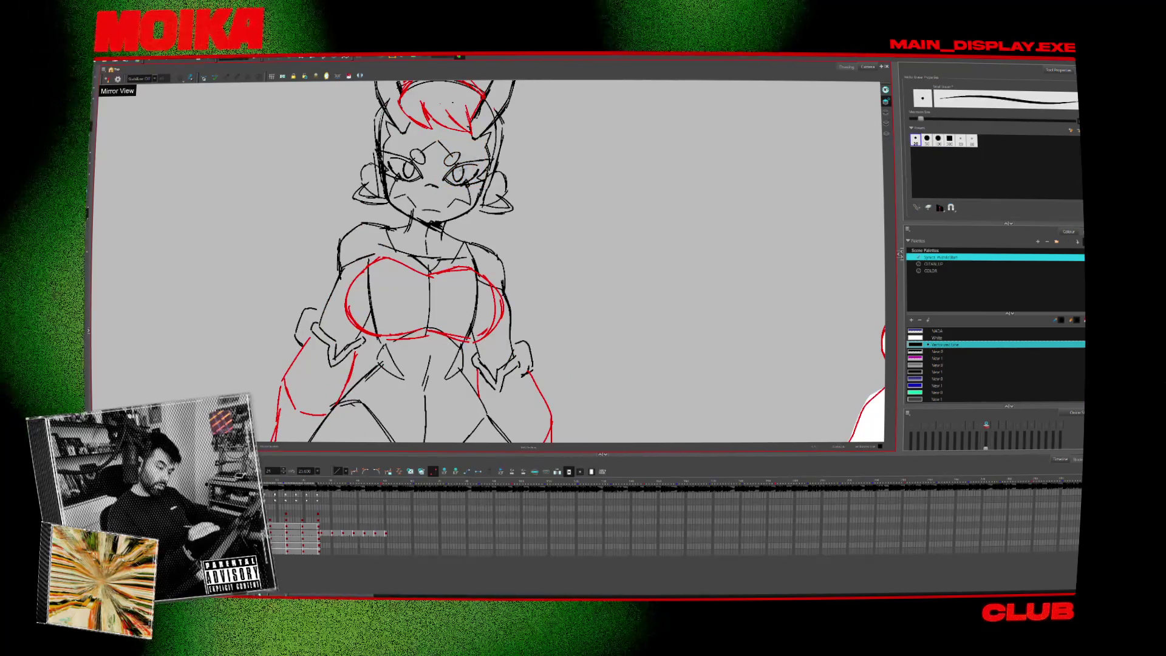
key(alt+b)
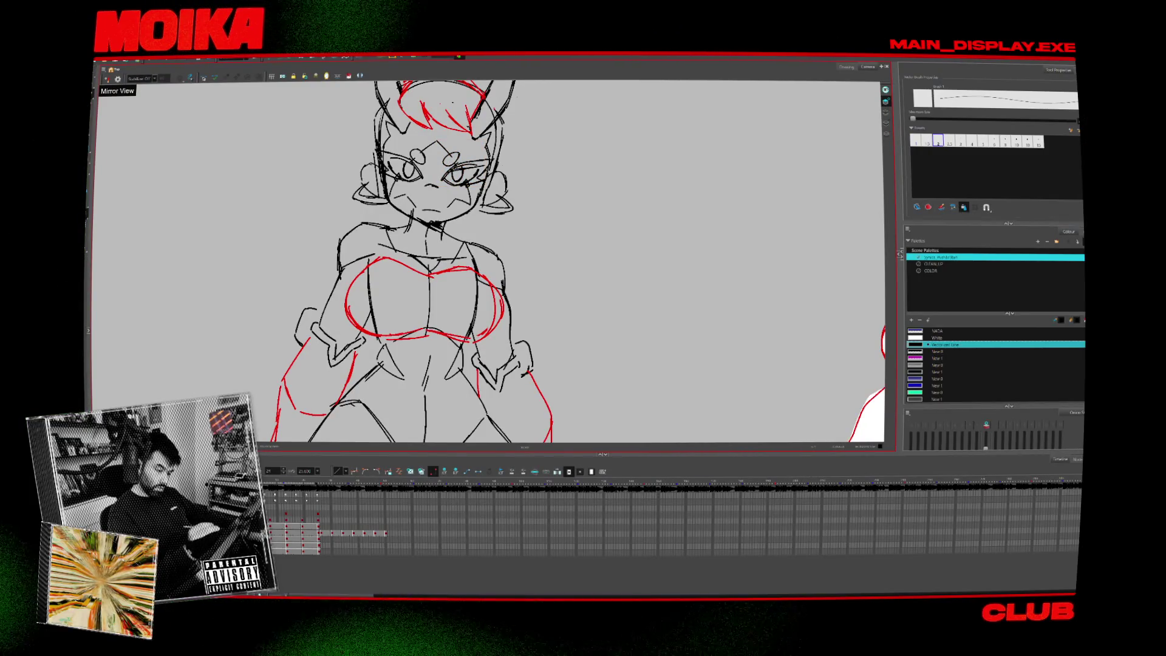
key(4)
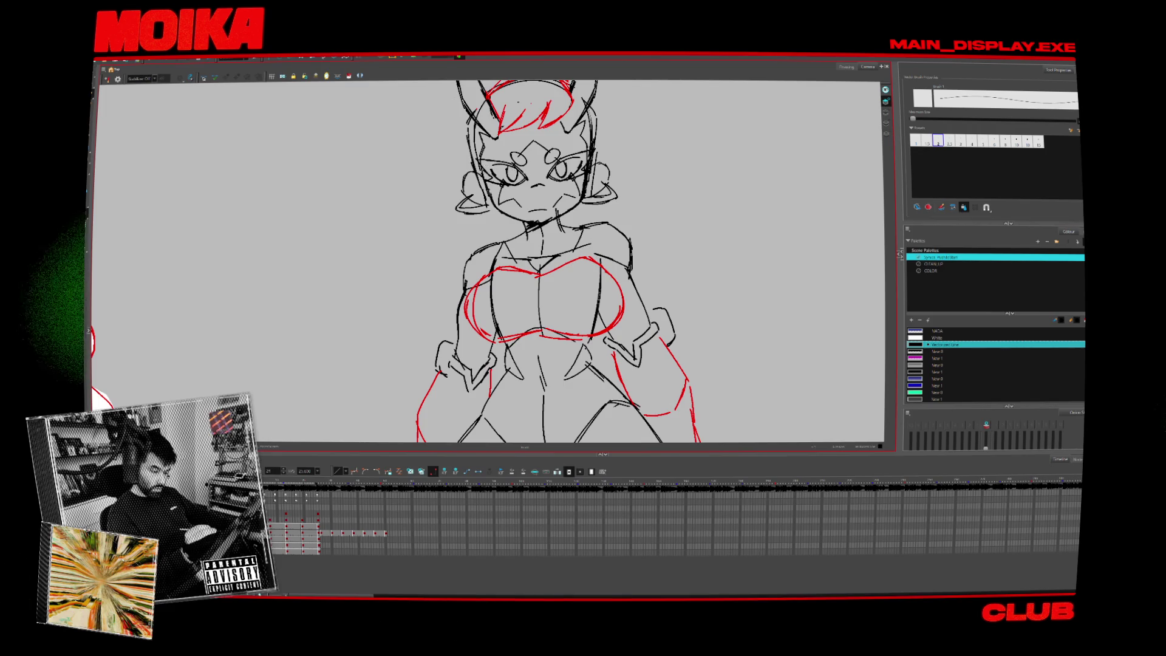
key(4)
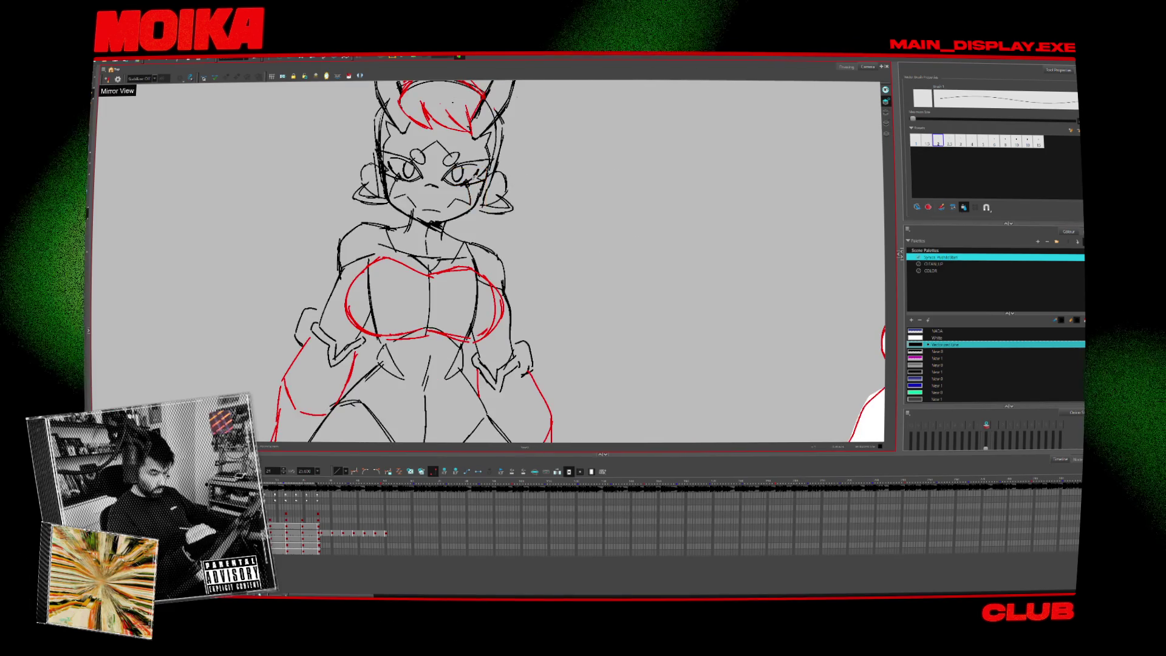
Draw a small stroke on the right cheek and check it mirrored and unmirrored.
drag(459, 181, 472, 186)
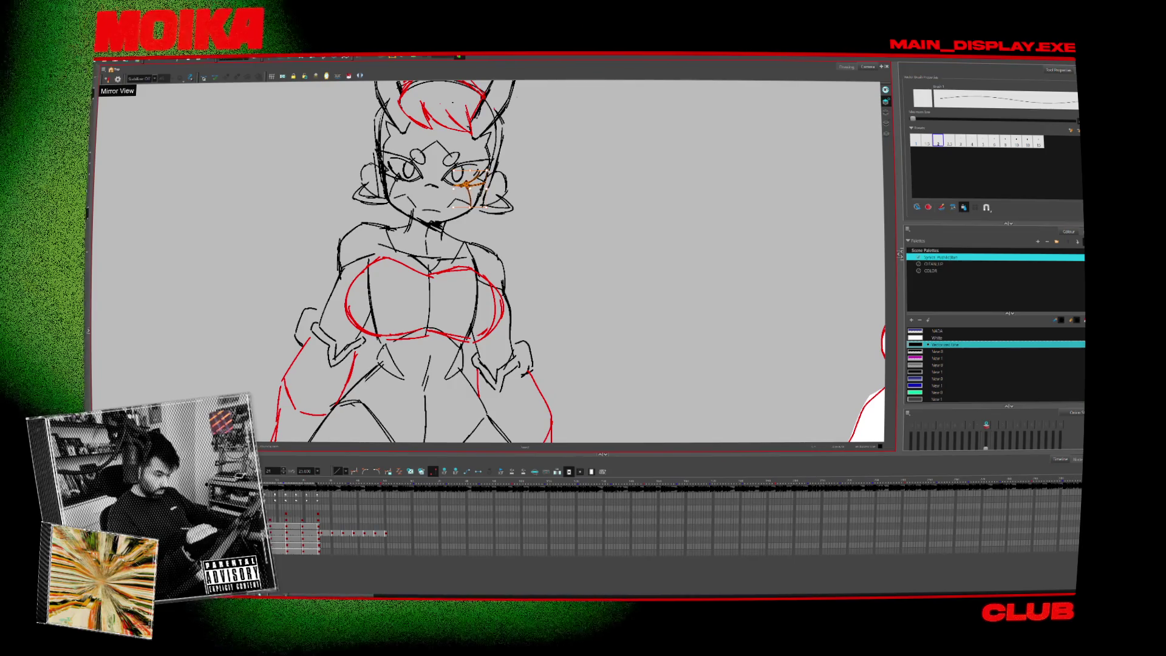
key(alt+e)
key(alt+b)
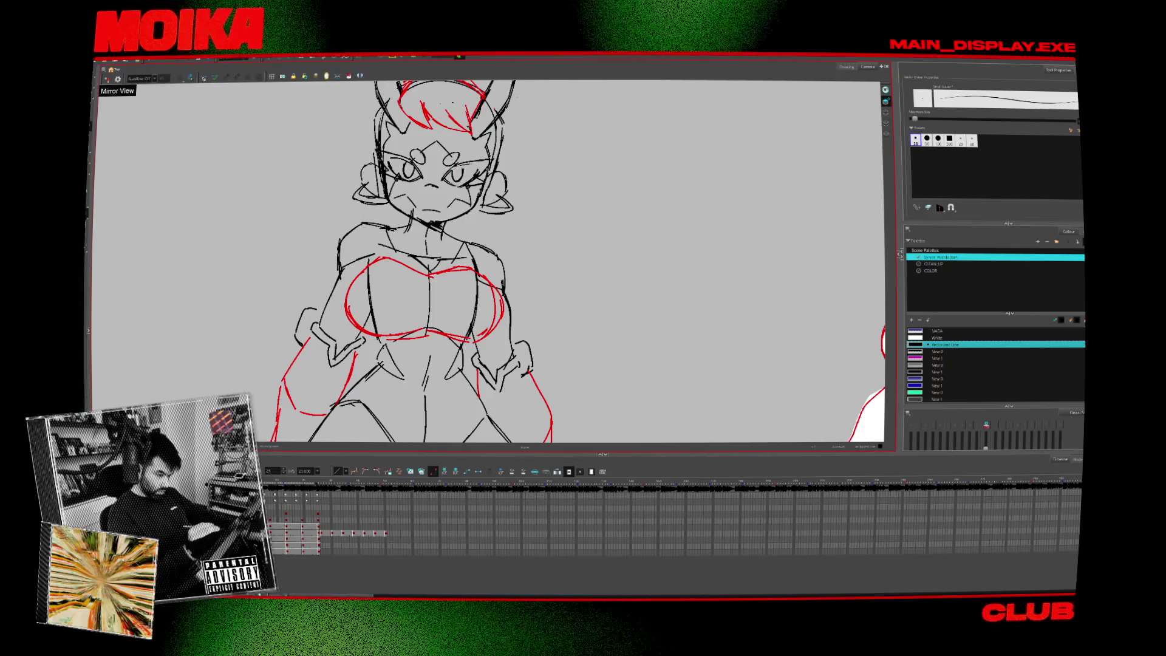
key(4)
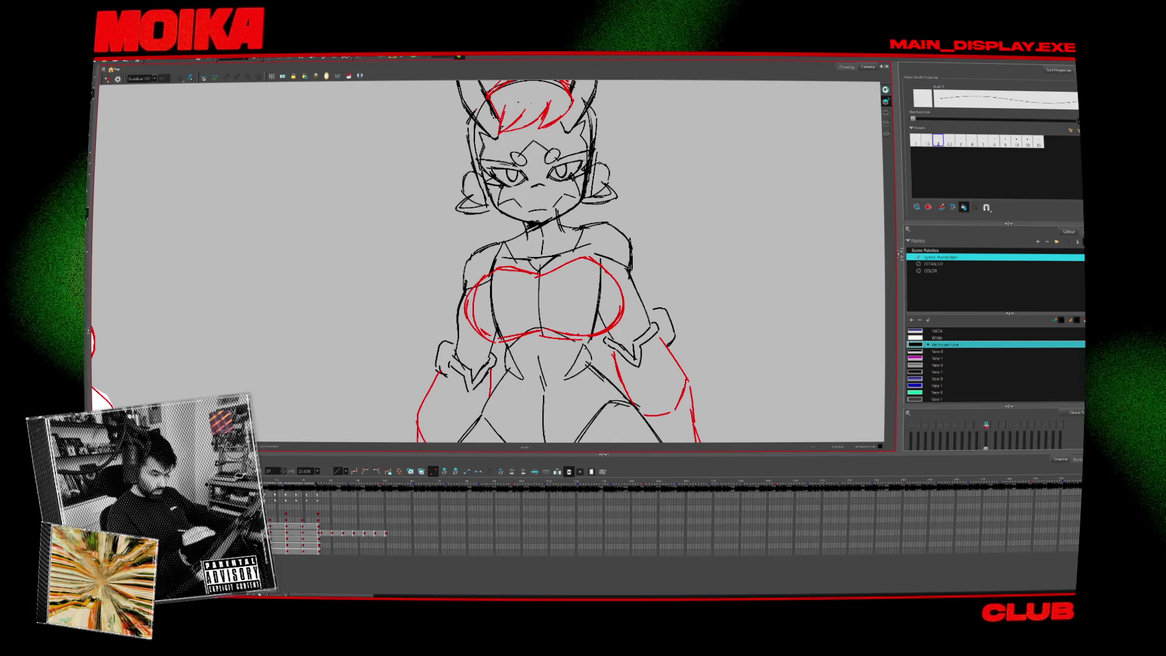
key(4)
Select the left eye strokes and compare them against neighbouring drawings.
click(397, 204)
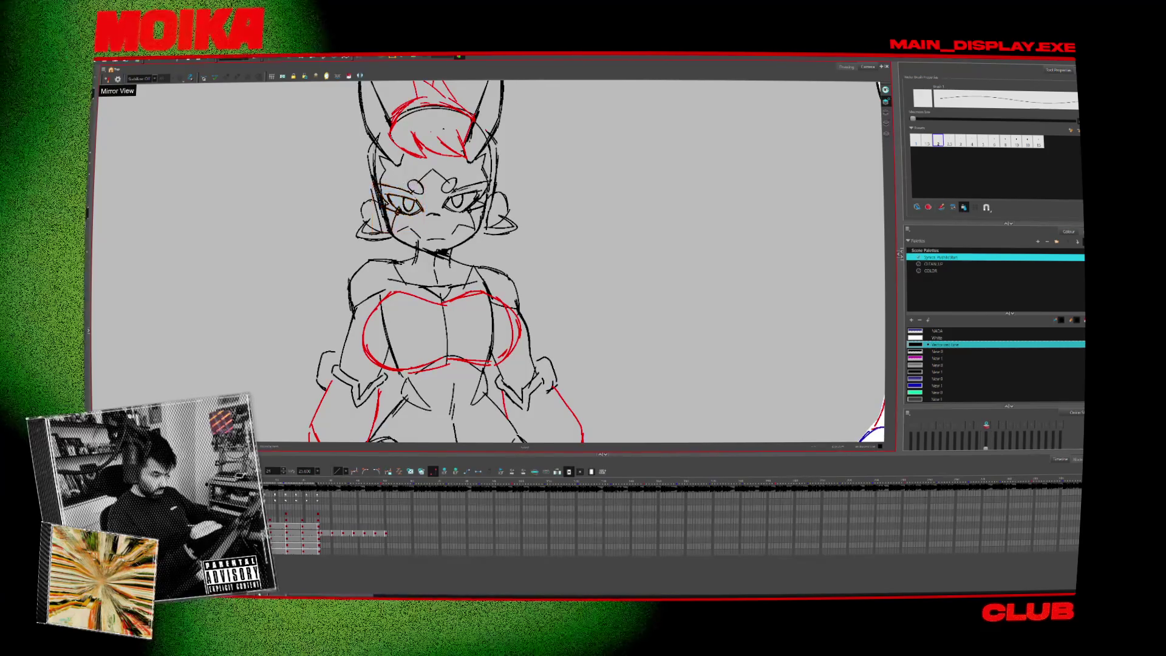
key(period)
key(comma)
key(period)
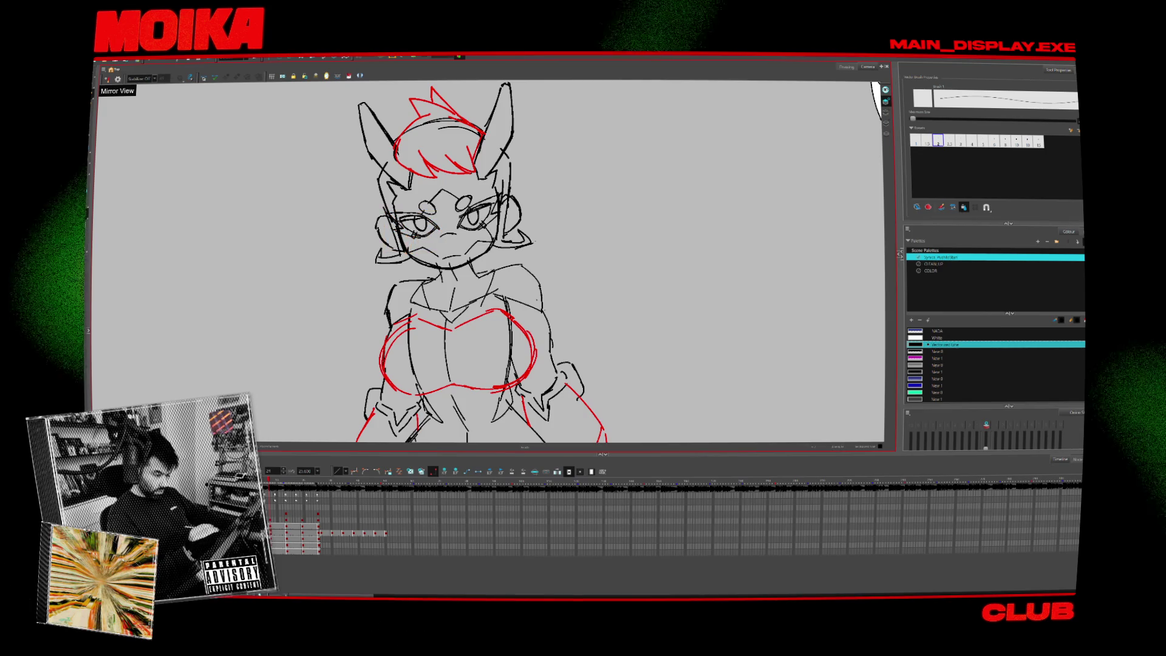
key(period)
key(comma)
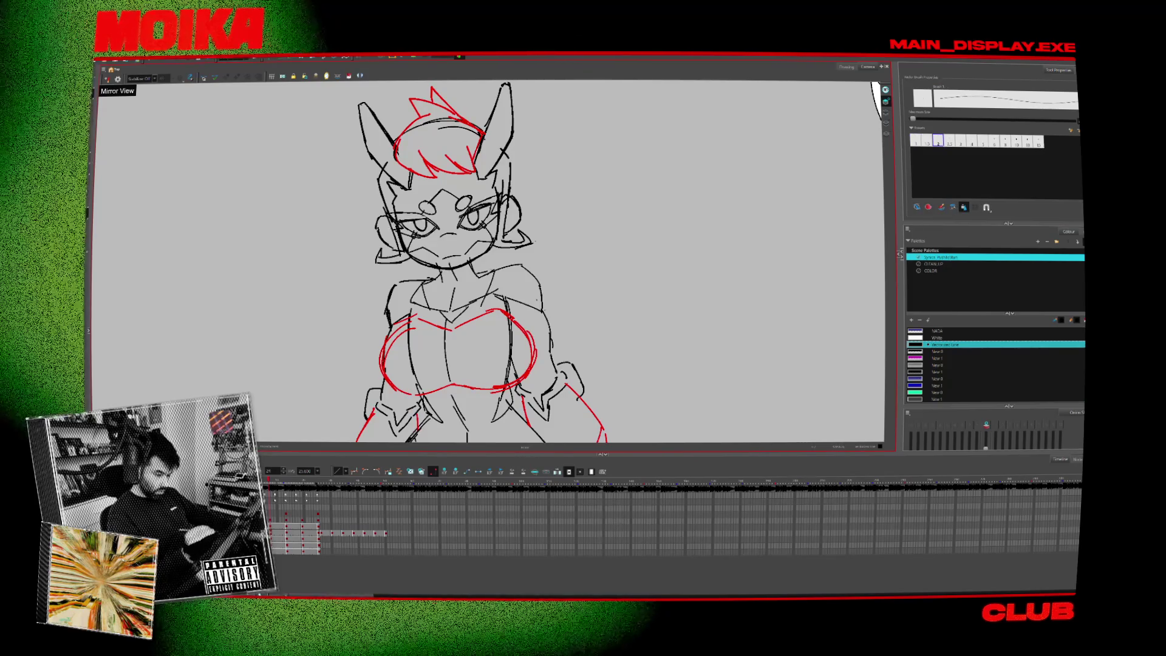
Zoom out to all three figures on another frame, then back in on the middle figure.
key(2)
key(2)
key(2)
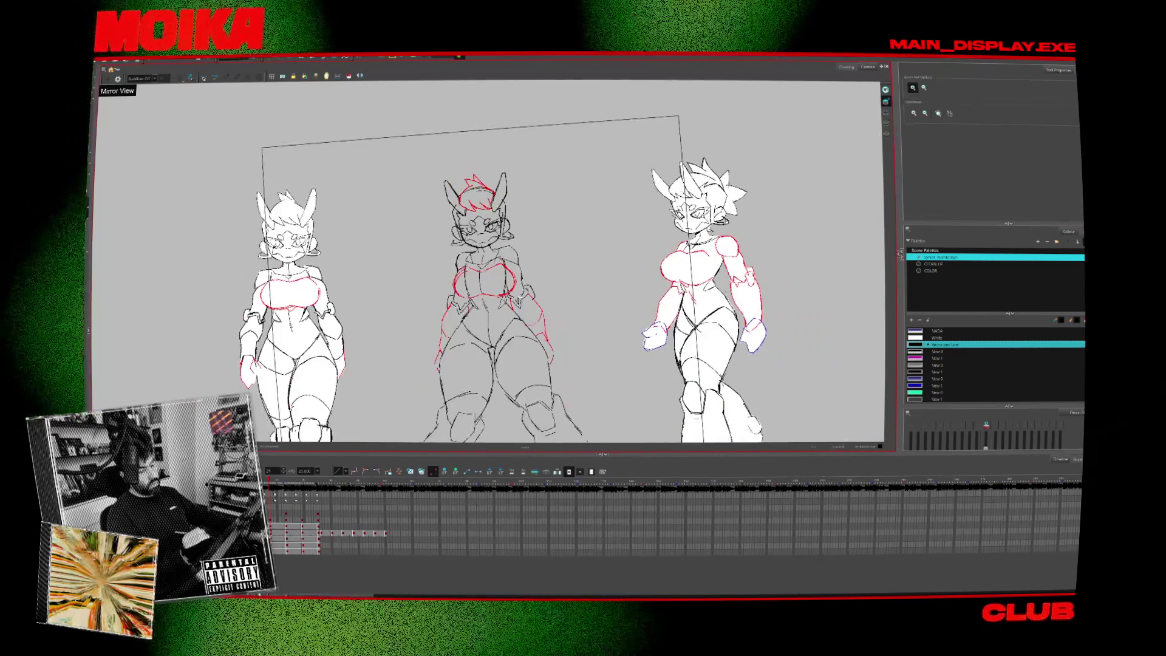
key(period)
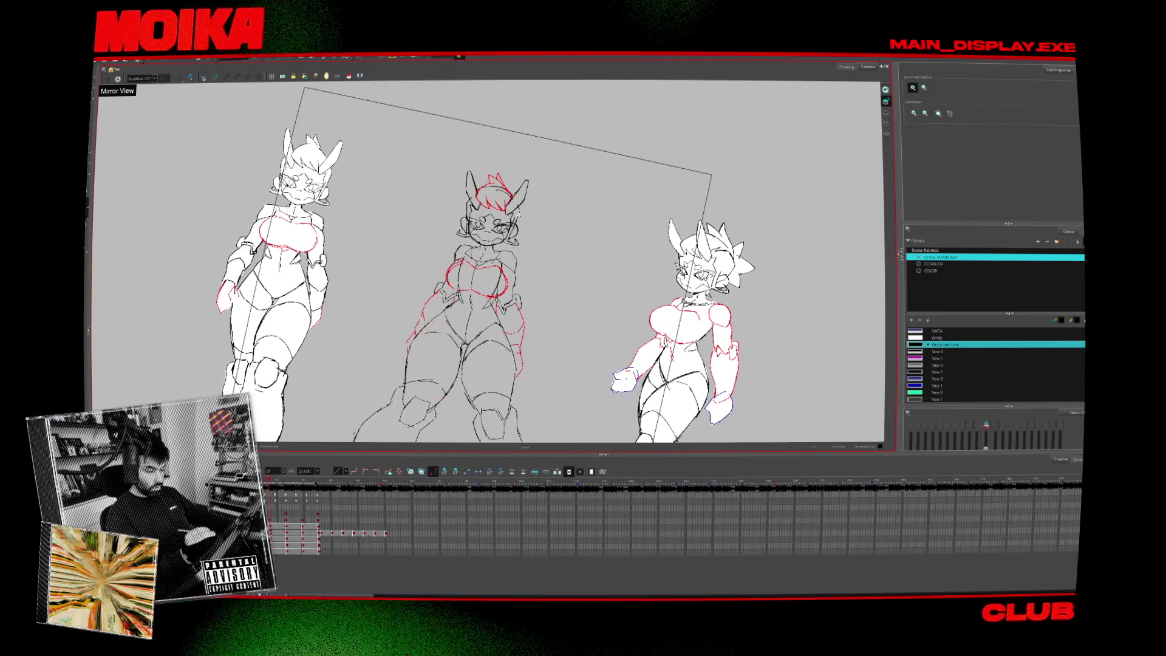
key(1)
key(1)
key(1)
key(ctrl+alt+bracketleft)
key(alt+b)
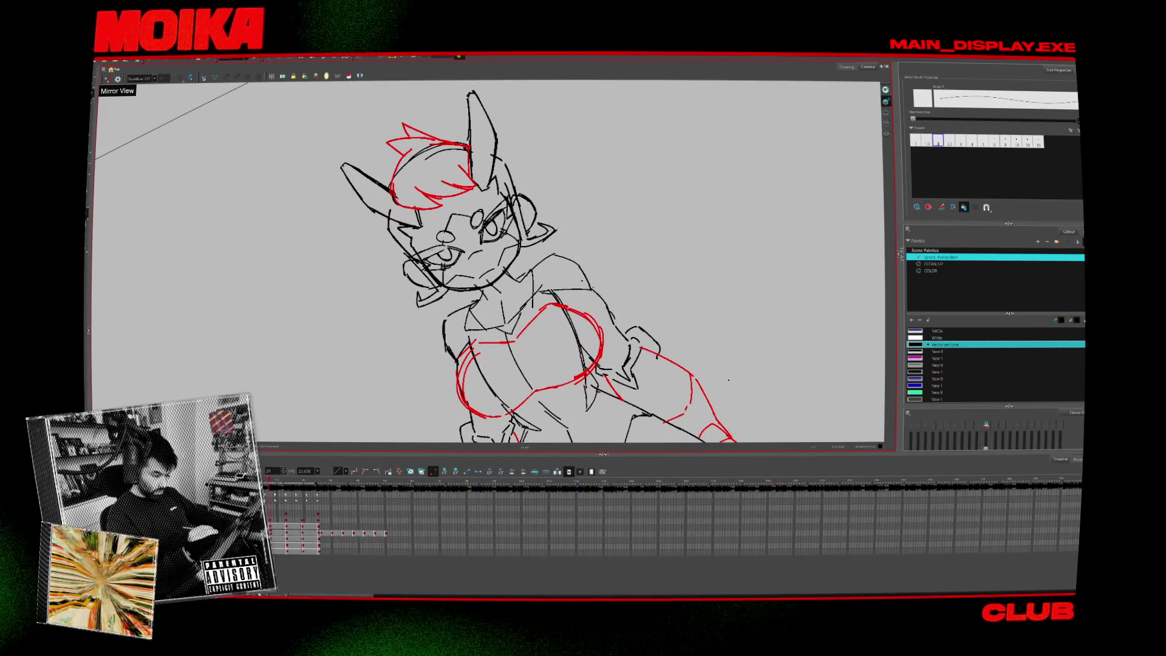
key(ctrl+alt+bracketright)
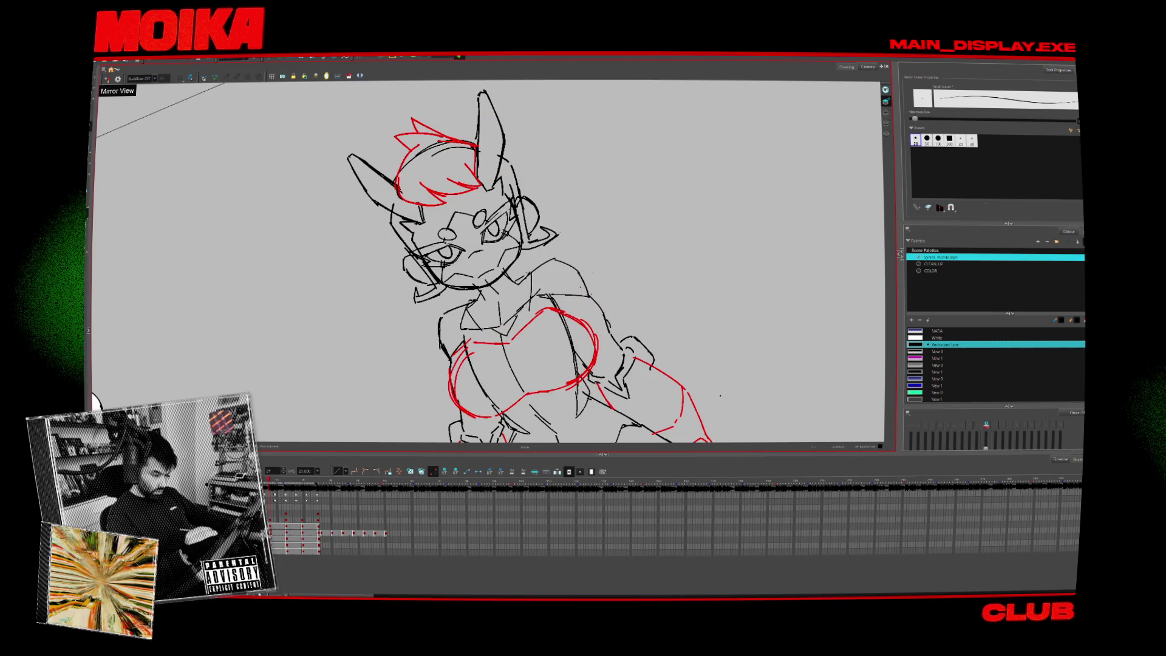
key(period)
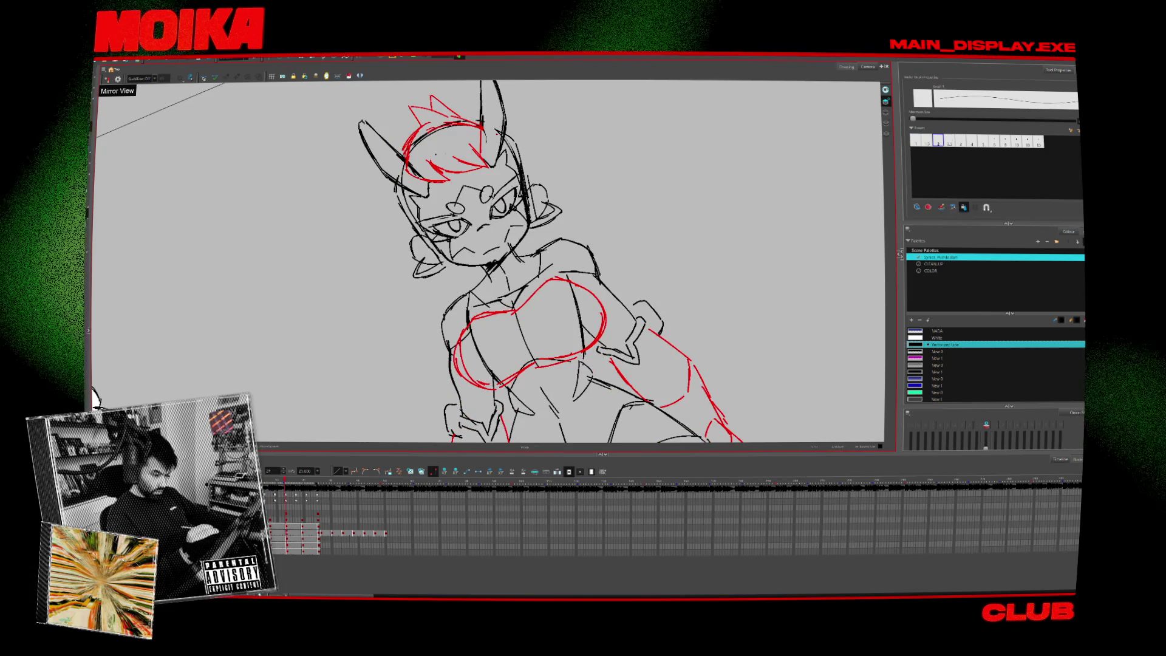
key(comma)
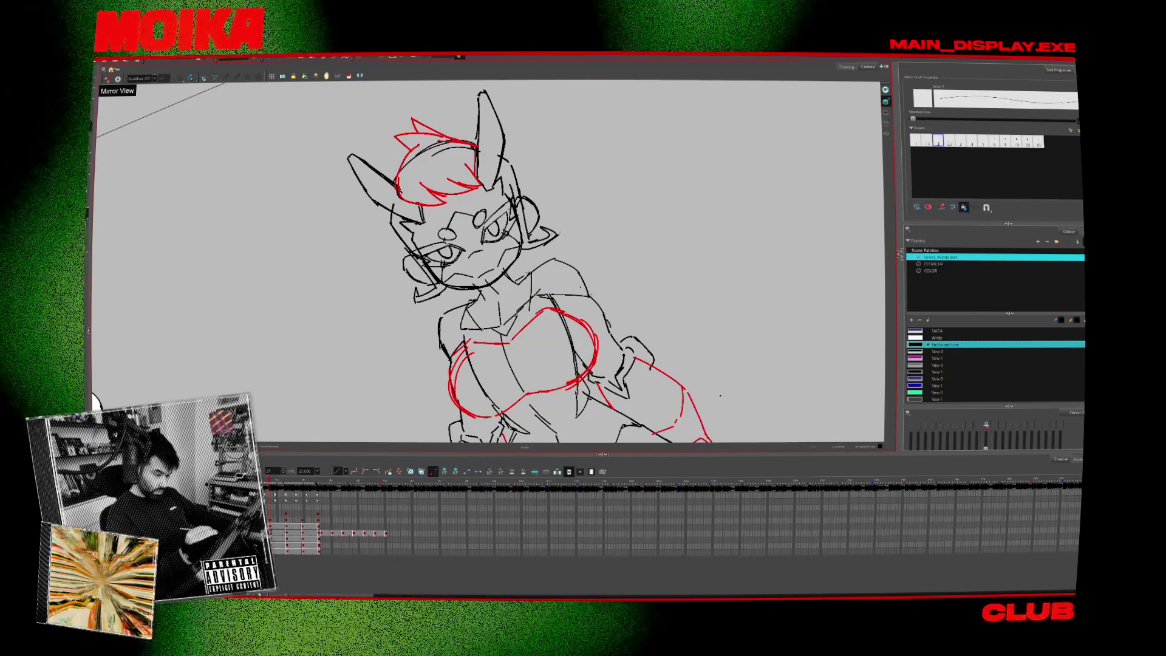
key(4)
key(alt+b)
key(shift+x)
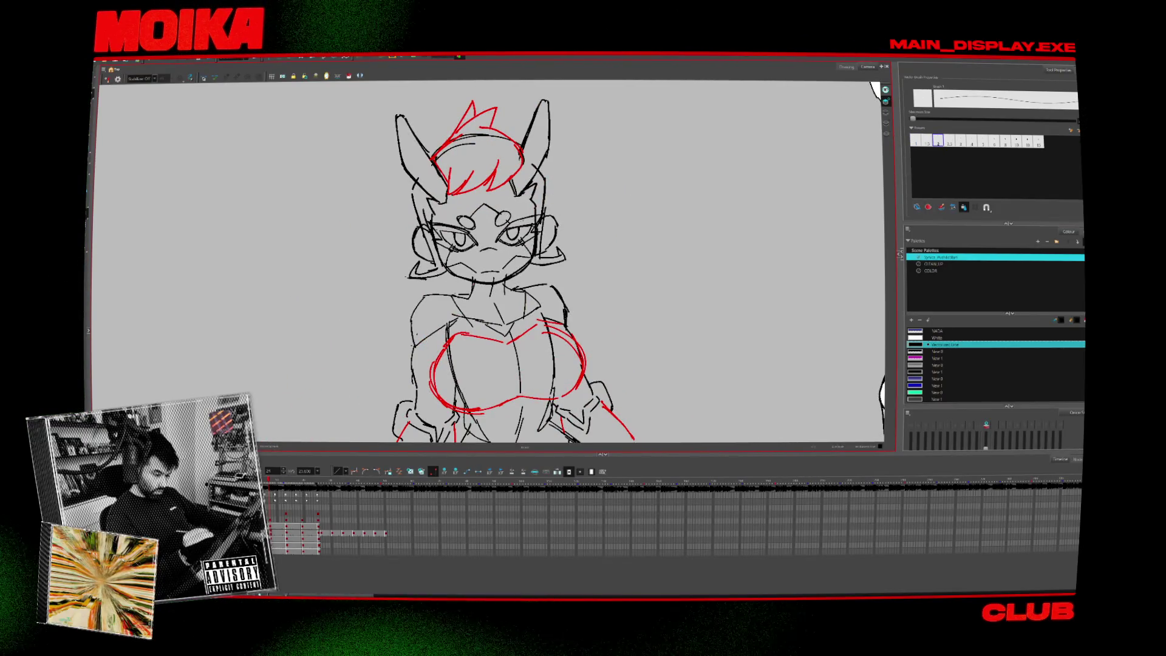
Undo the dark scribble over the right eye and tilt the canvas for redrawing.
key(4)
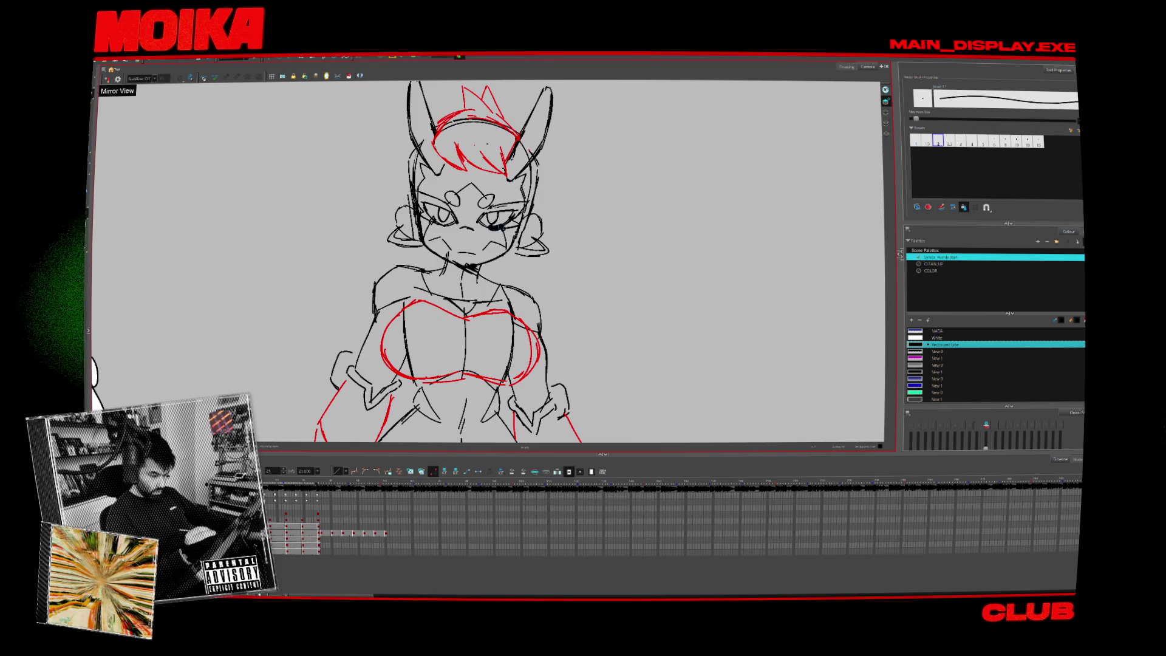
key(ctrl+z)
key(ctrl+z)
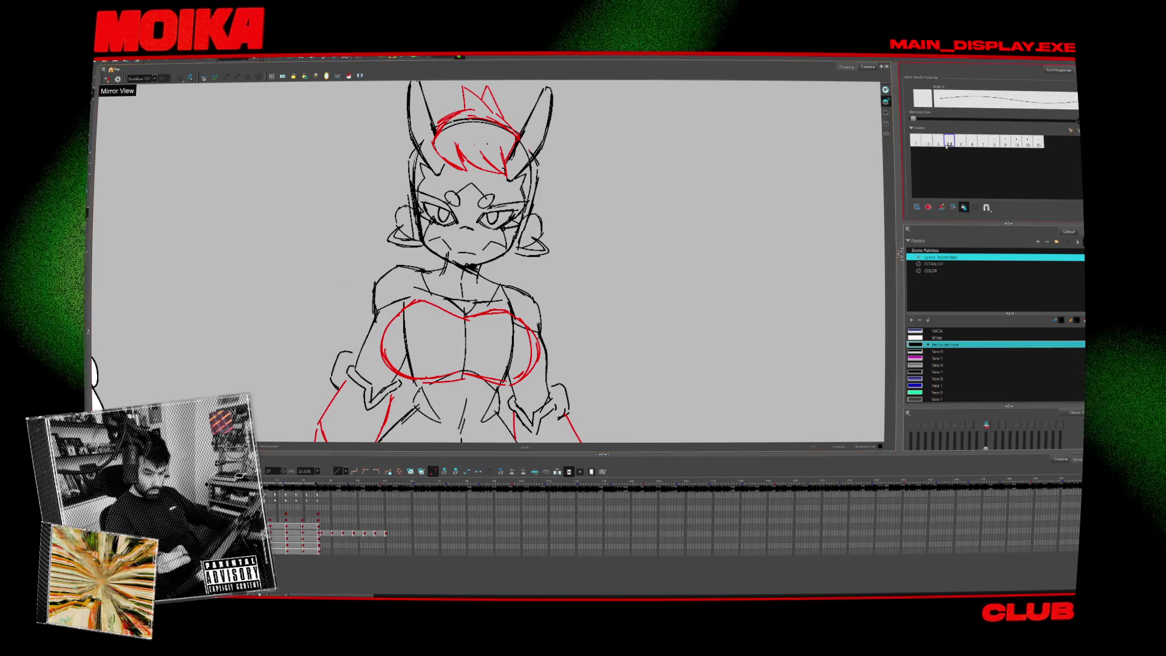
key(alt+3)
key(c)
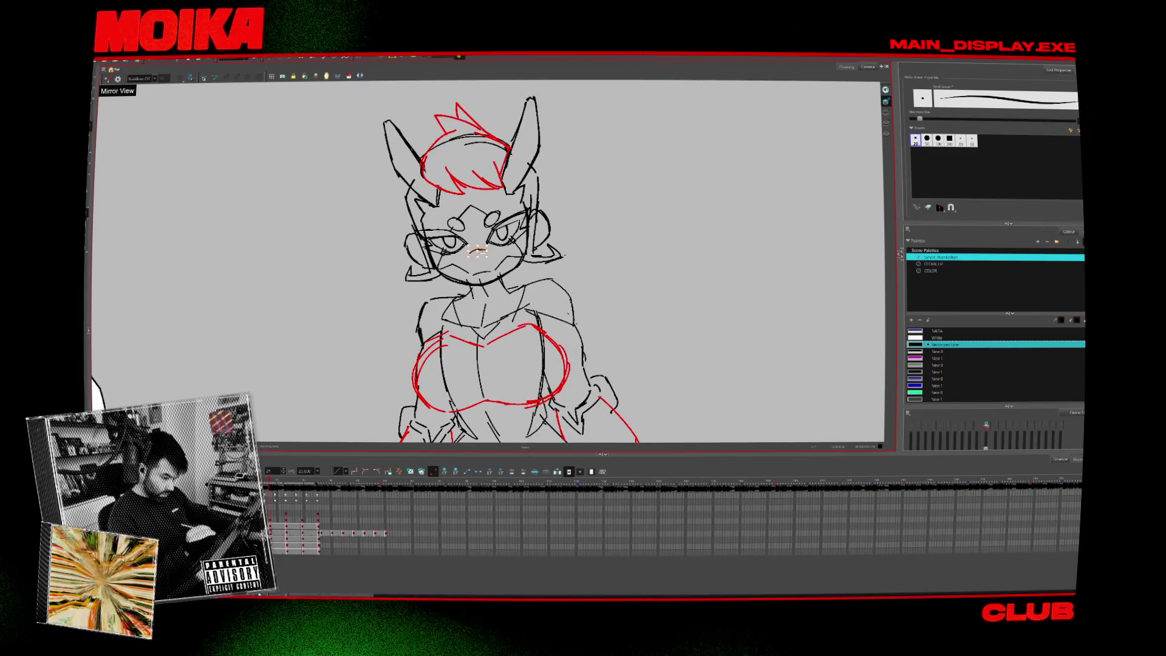
key(.)
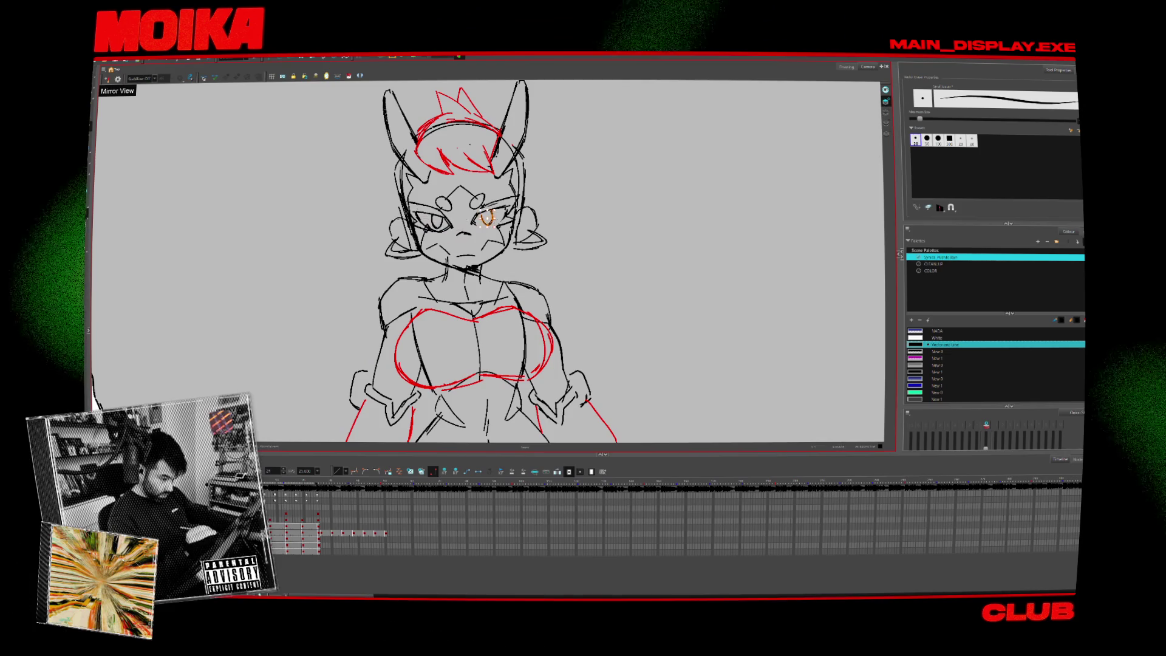
key(alt+b)
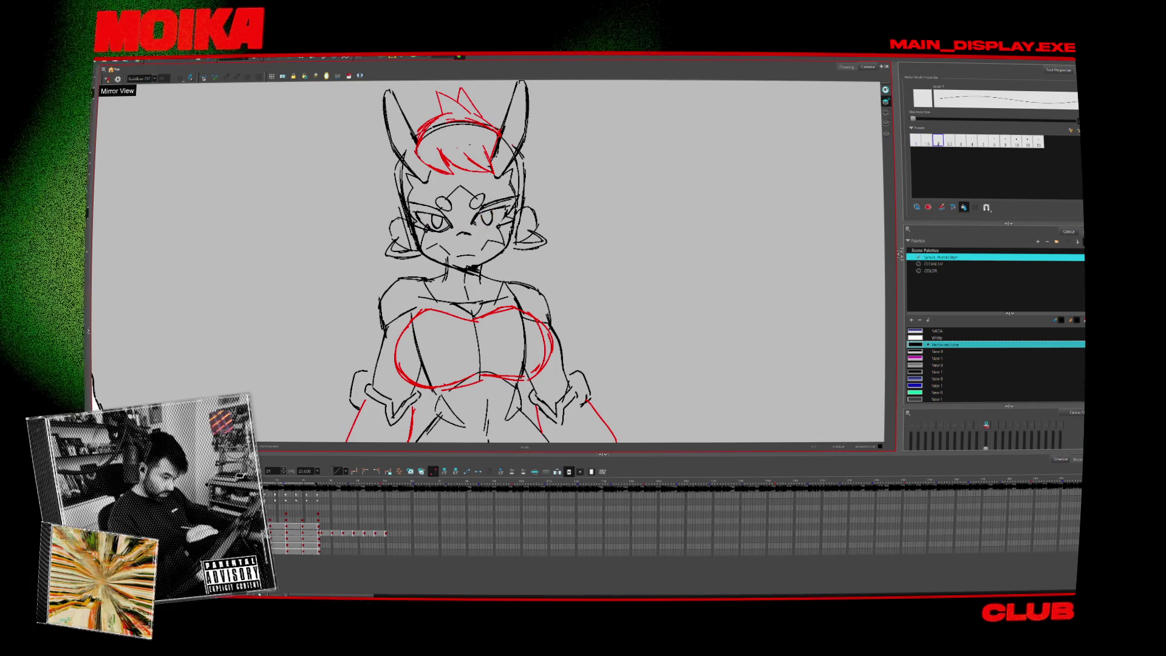
Select the left eye strokes, check symmetry in Mirror View, and erase.
drag(406, 208, 454, 252)
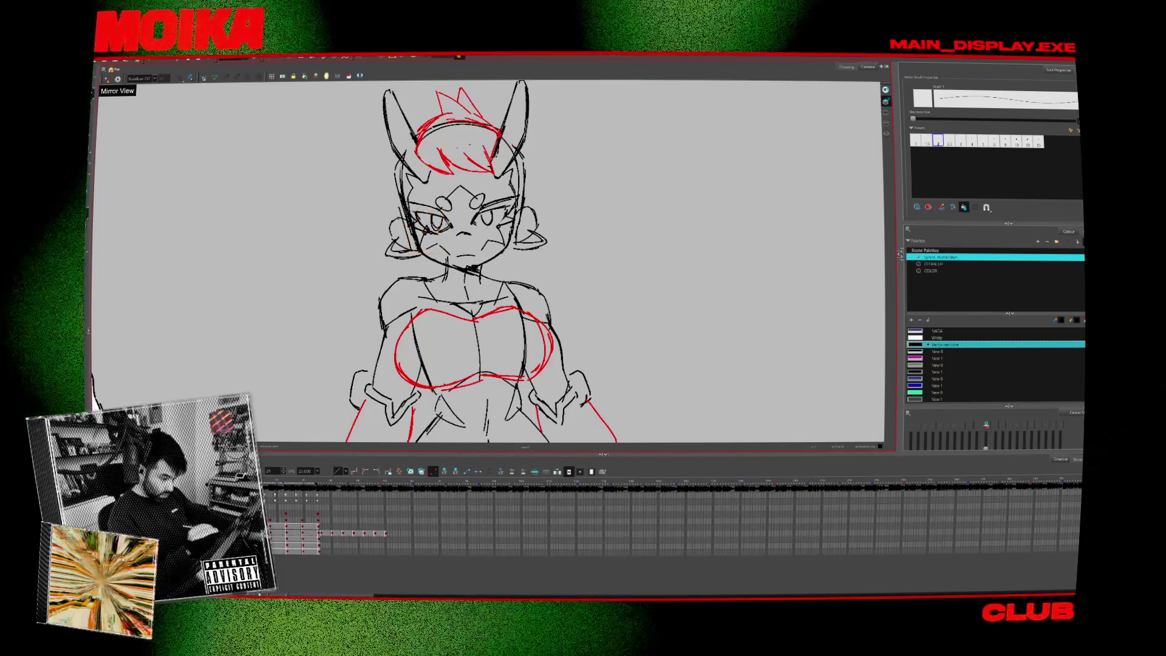
click(107, 80)
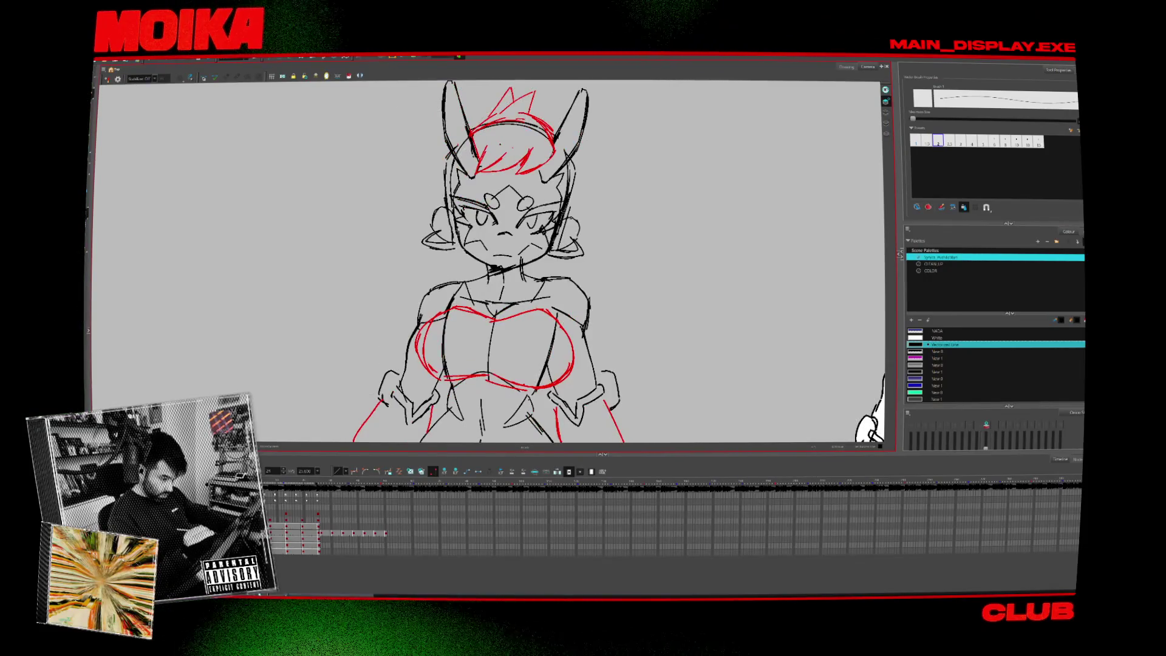
click(107, 79)
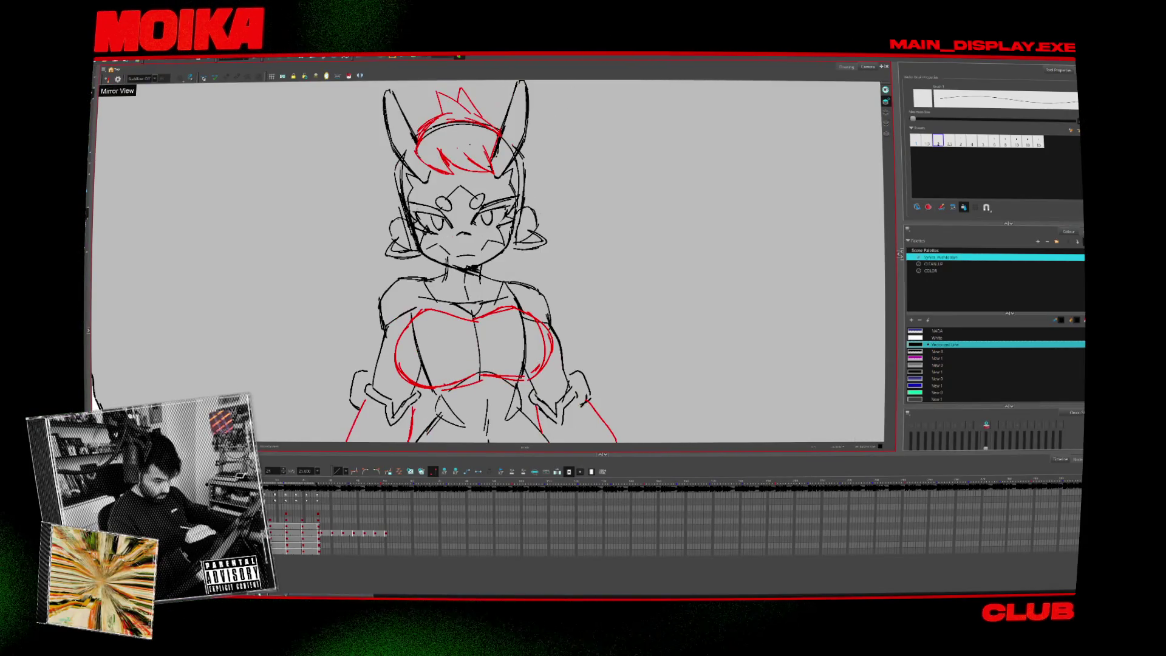
click(107, 79)
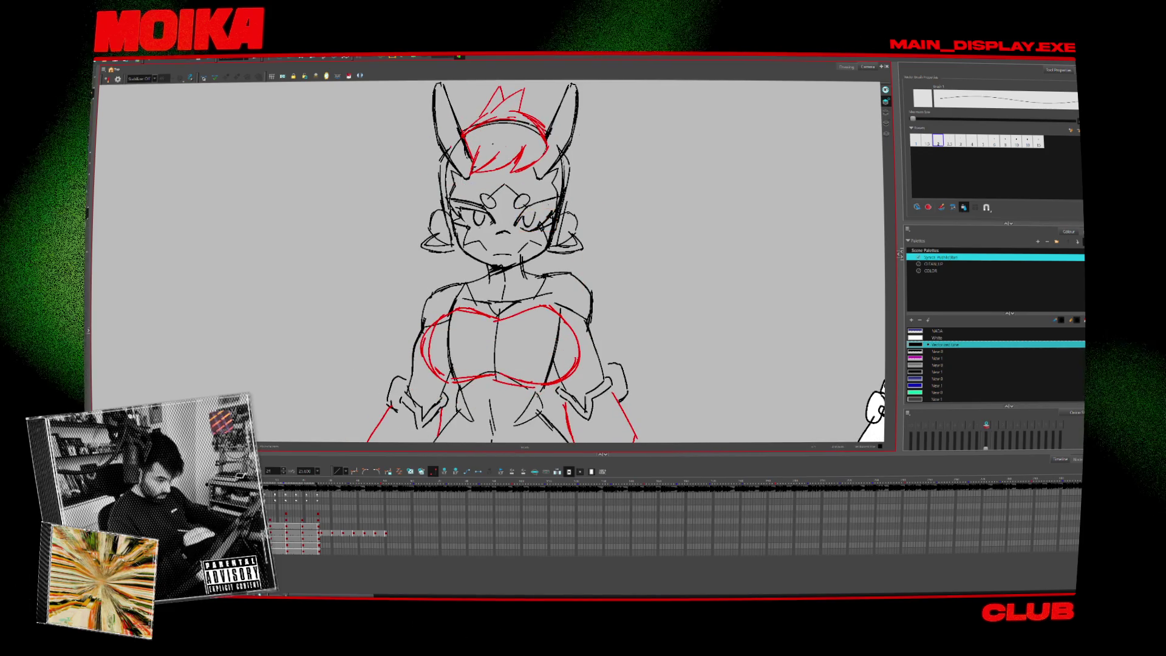
click(107, 79)
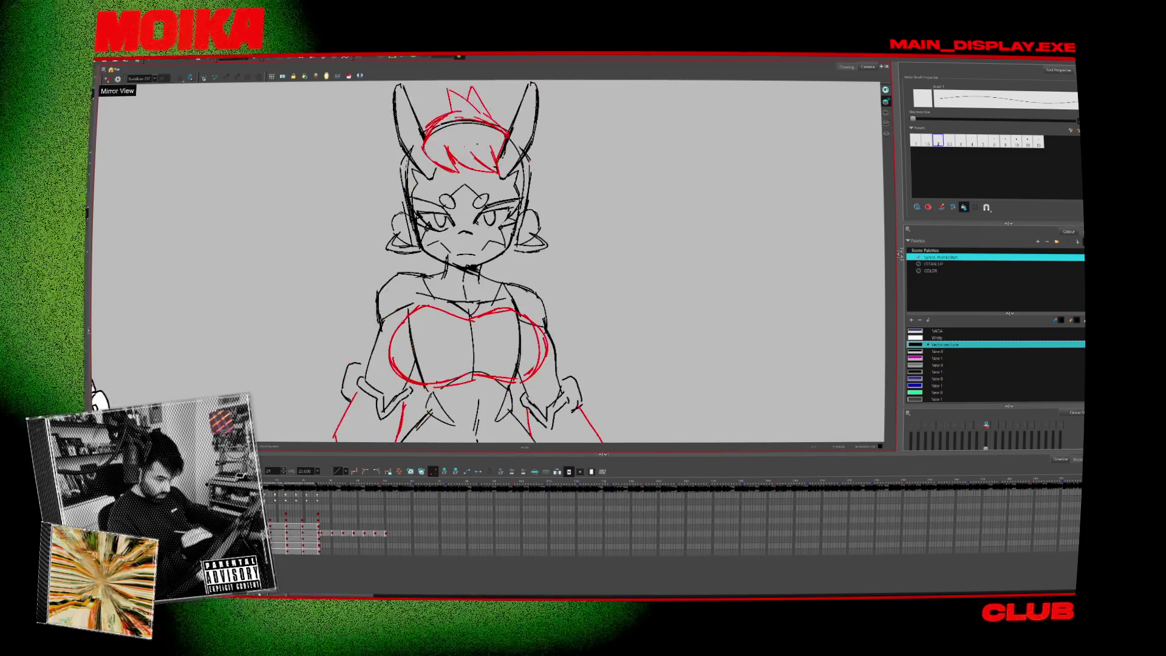
key(alt+e)
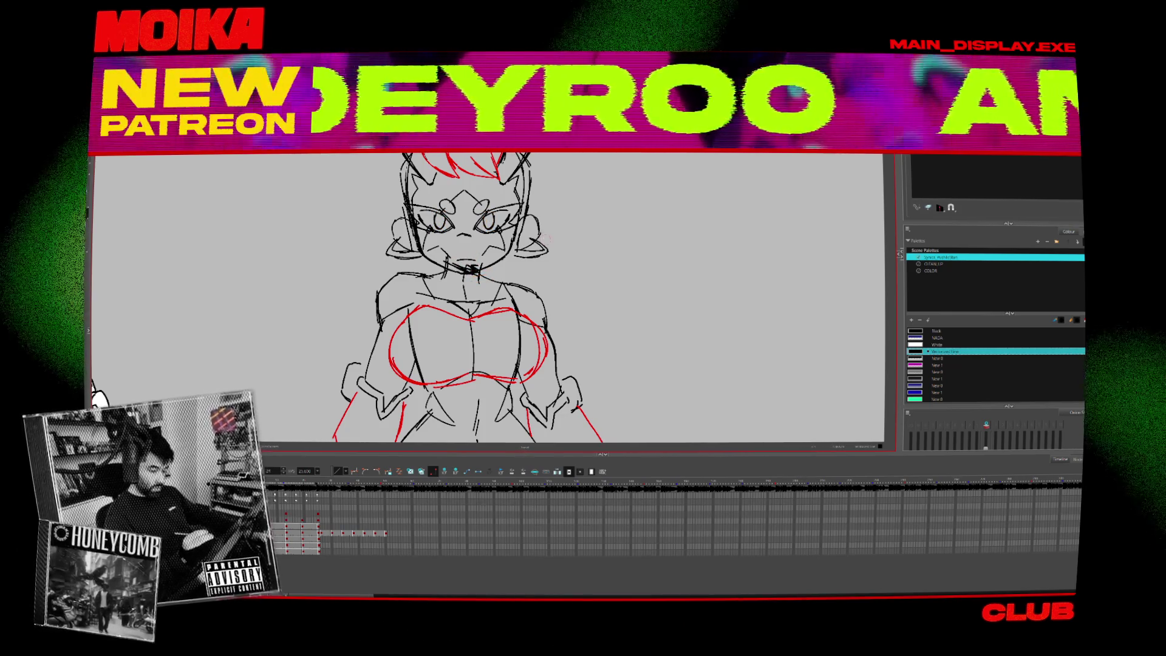
Step between poses, turn off Mirror View, and redraw with the vector brush.
key(comma)
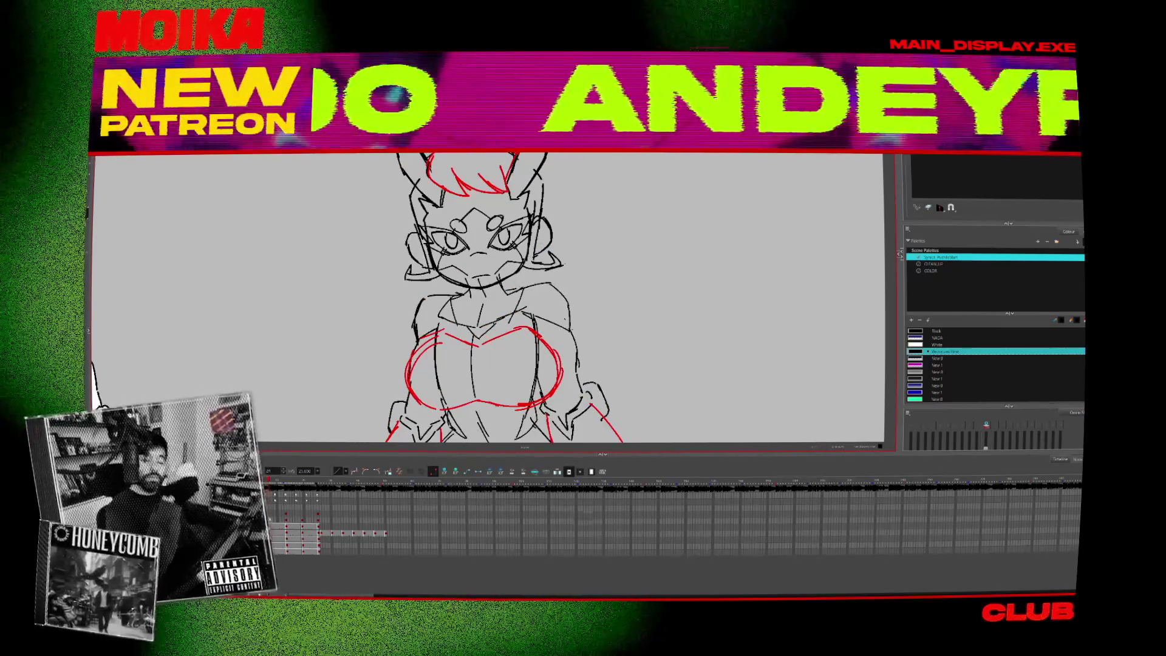
key(period)
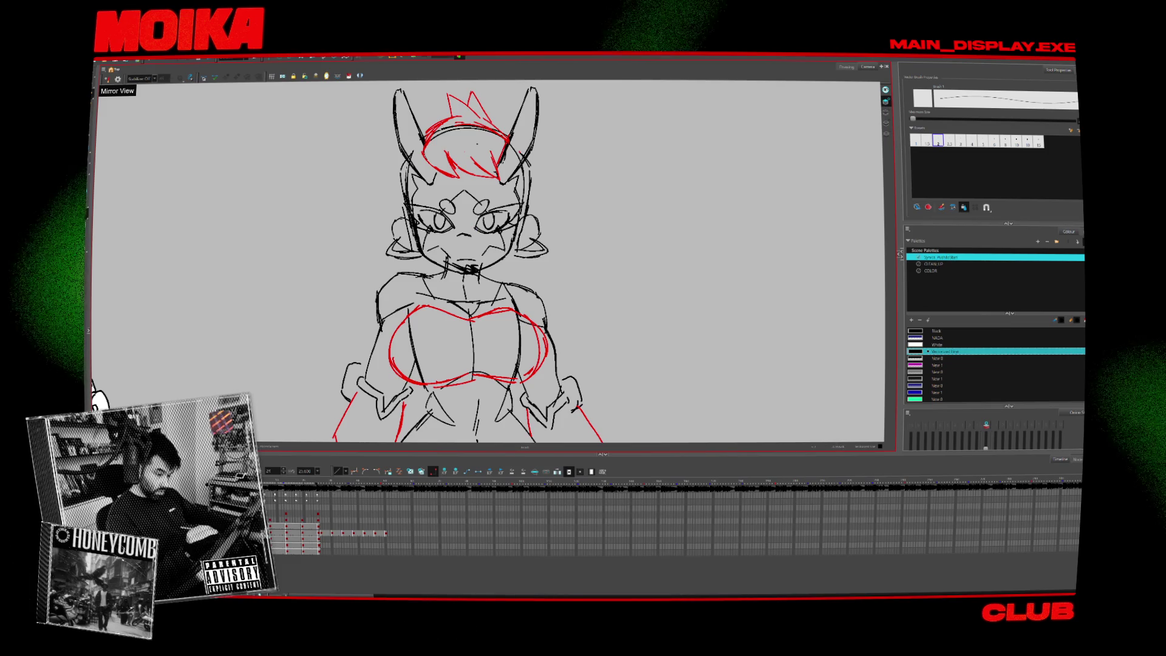
key(4)
key(alt+b)
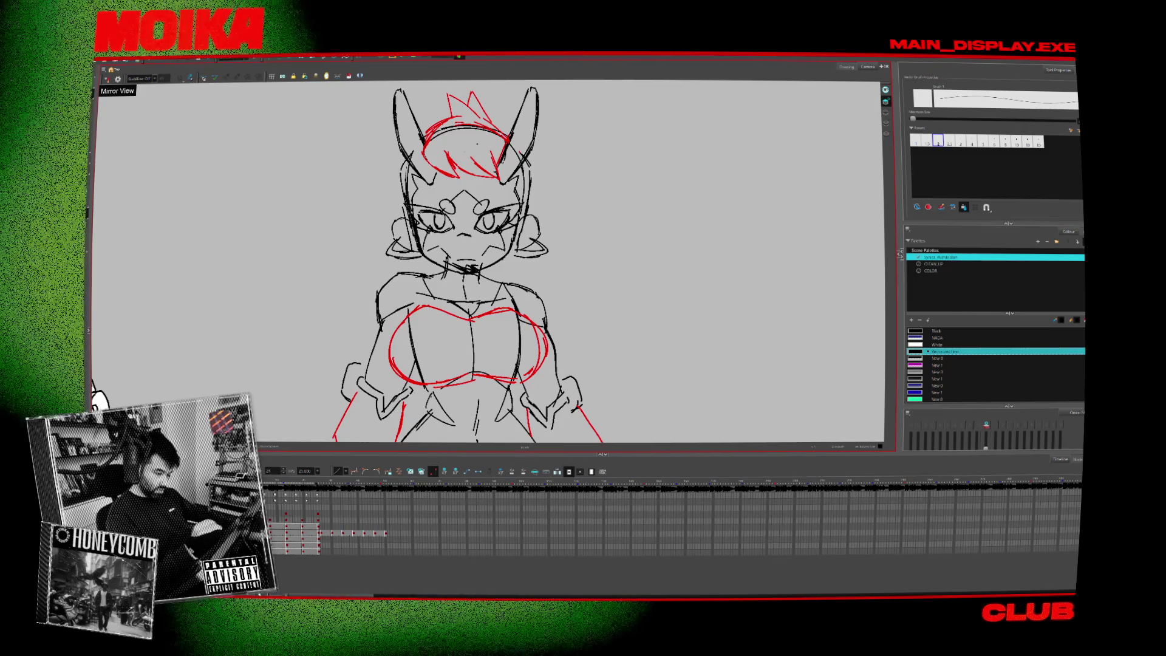
Check the redrawn face mirrored on another drawing, then zoom out to all three views.
click(107, 79)
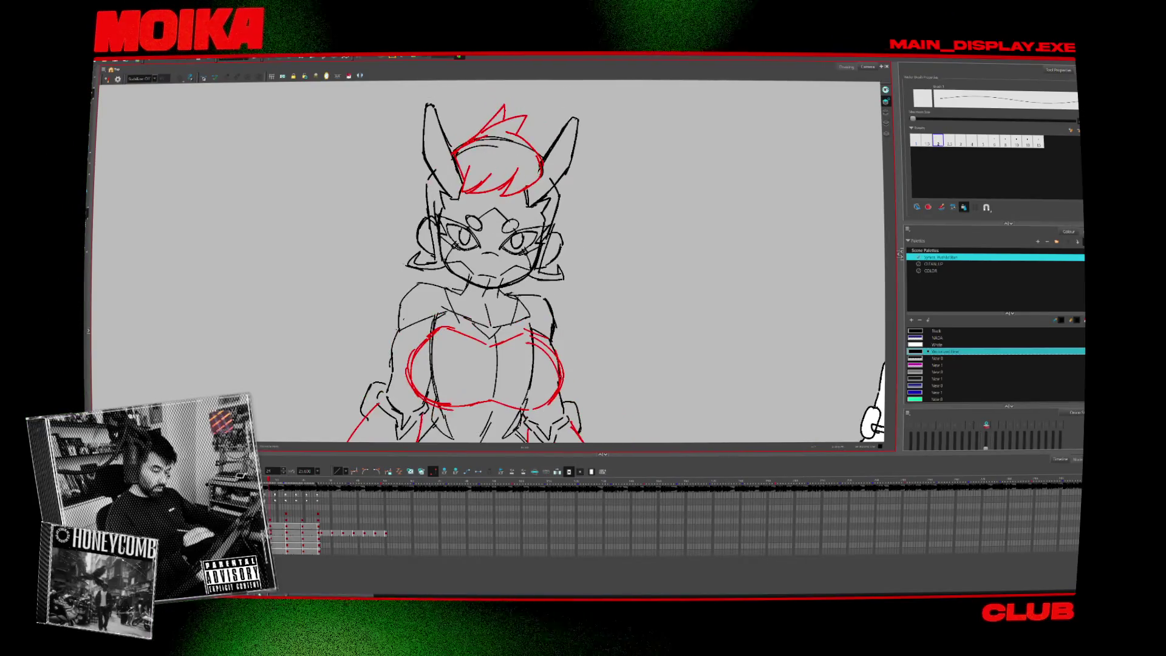
key(.)
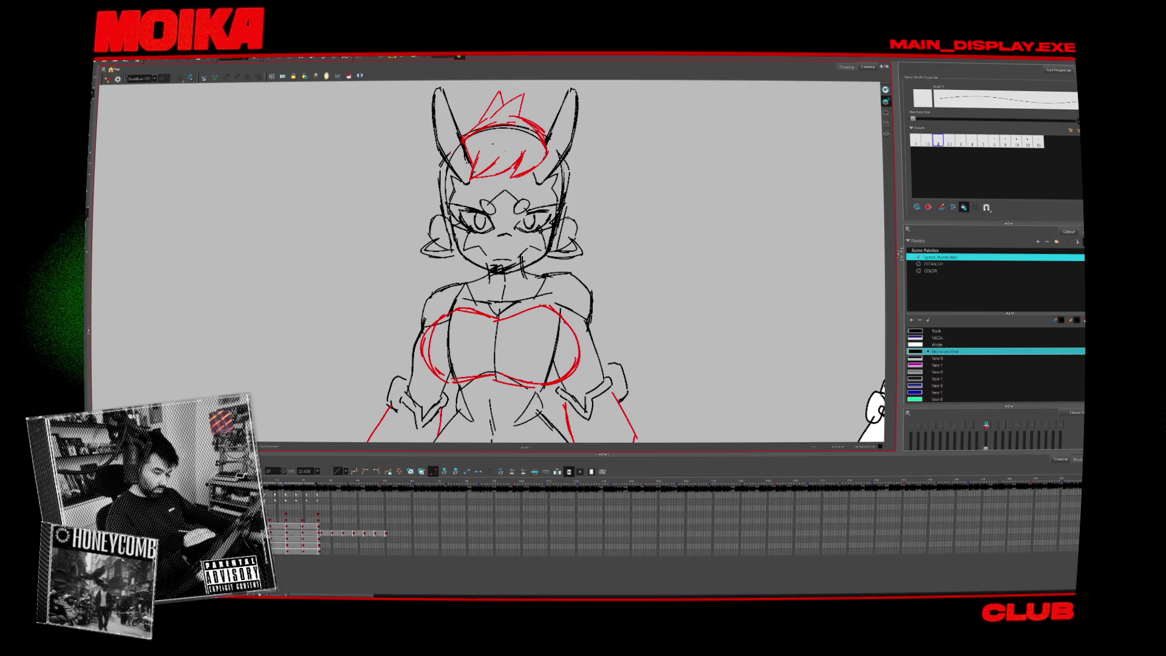
click(108, 79)
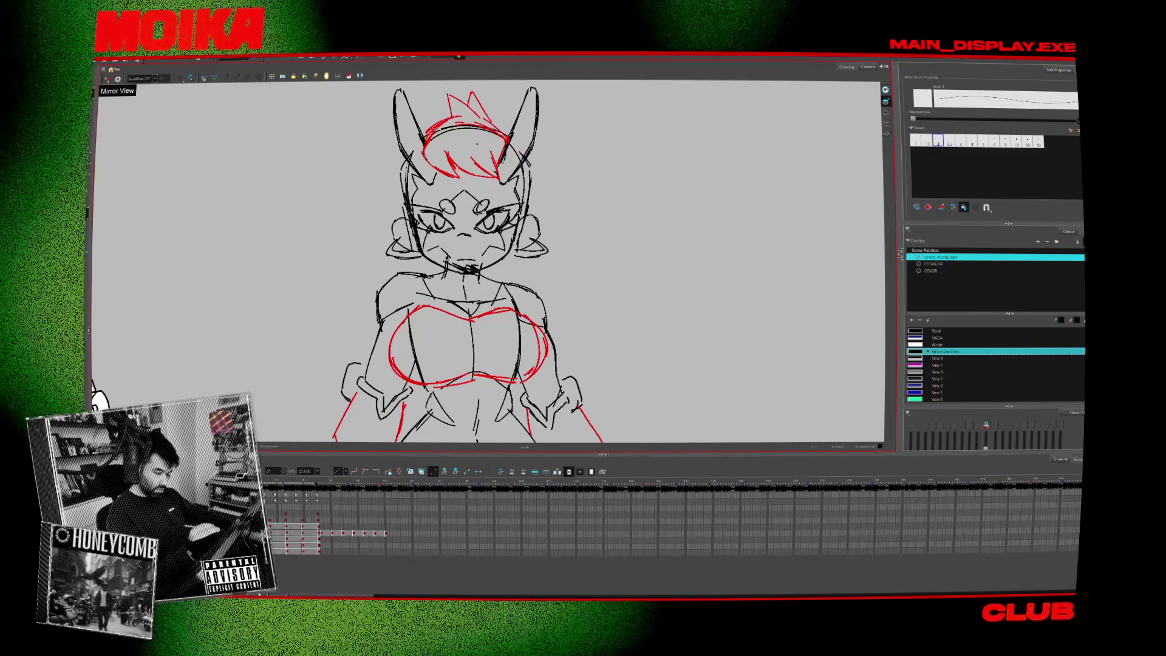
key(2)
key(2)
key(2)
scroll(521, 290, up, 2)
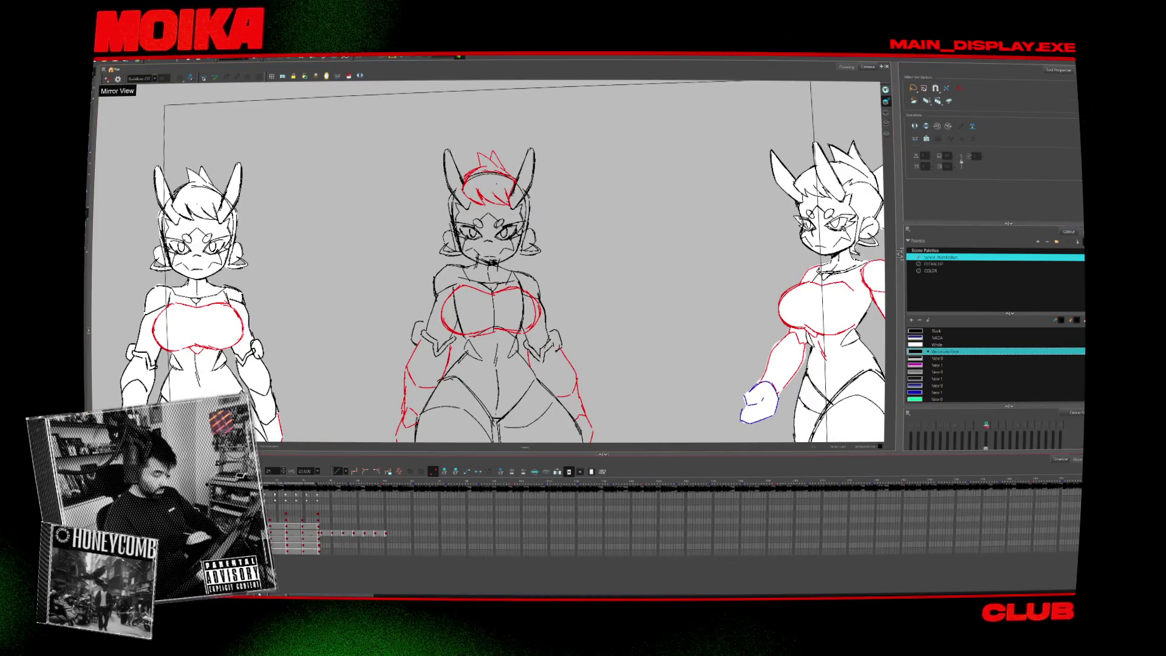
Select the middle head with Transform and step through four following frames to check placement.
key(shift+t)
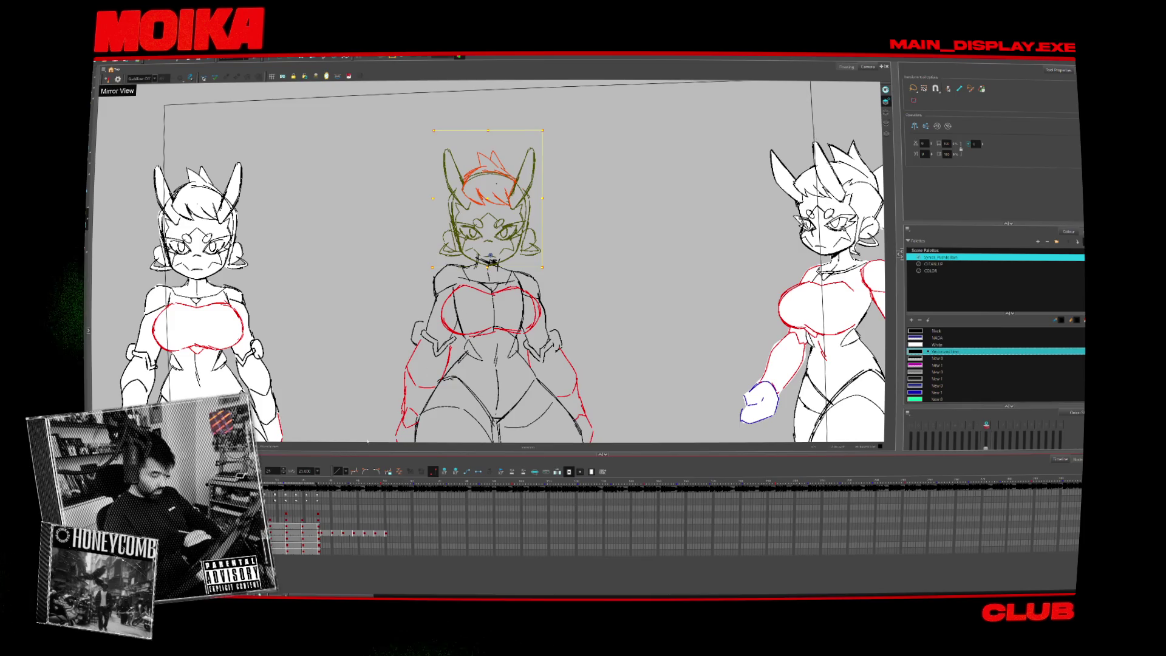
key(.)
key(.)
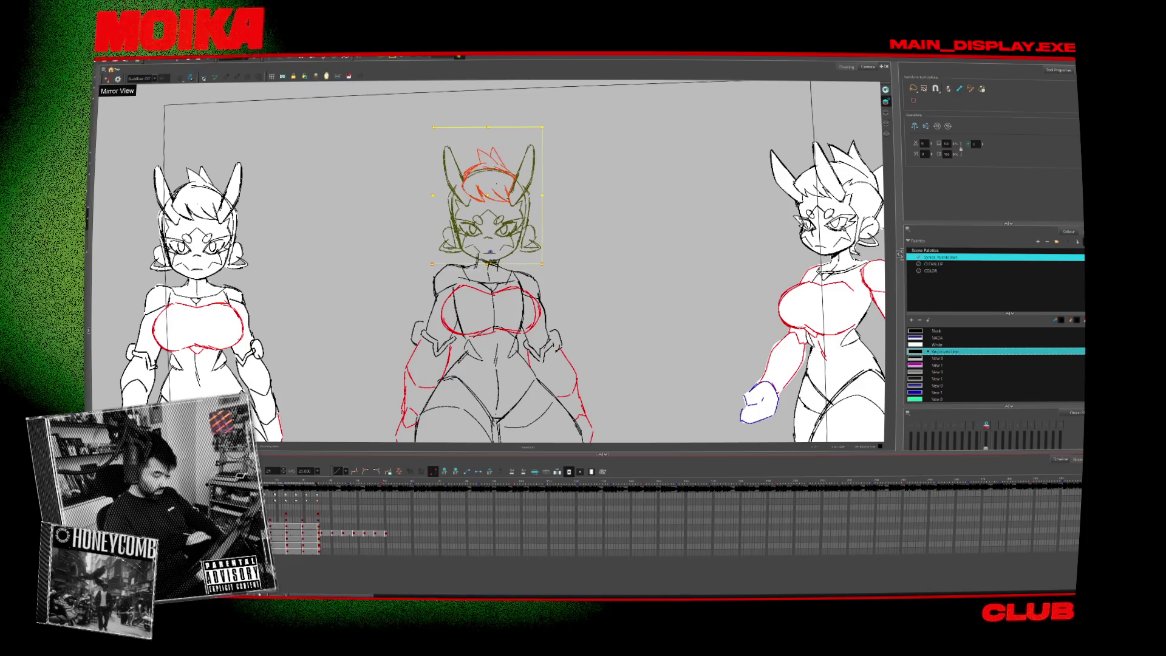
key(.)
key(.)
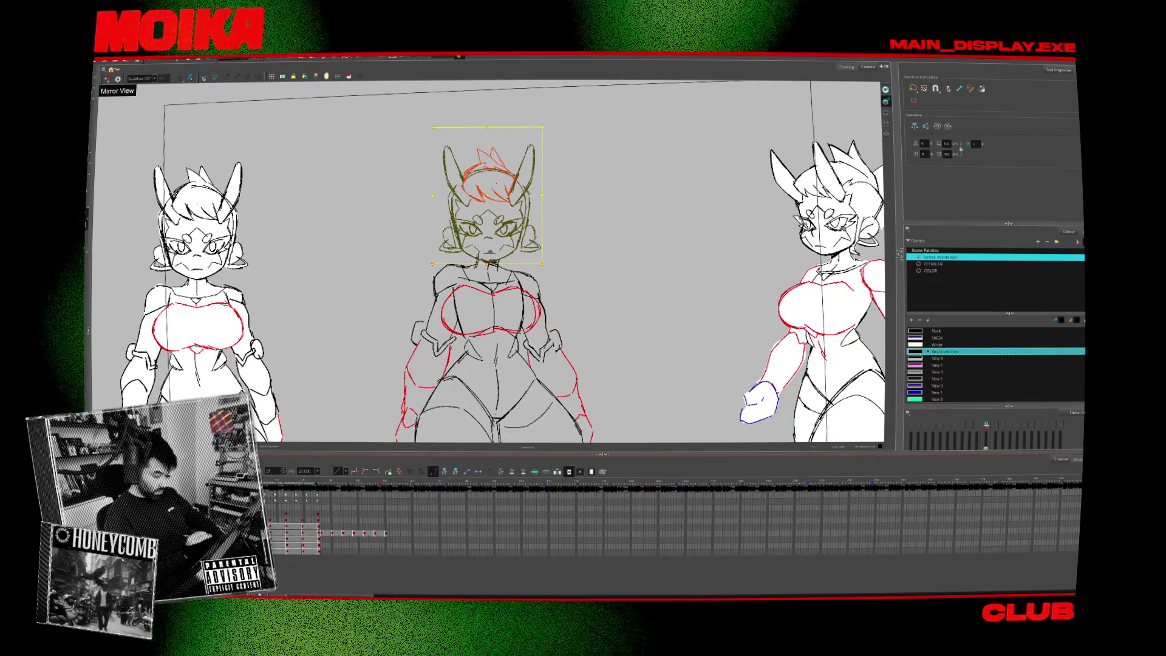
key(.)
key(.)
key(.)
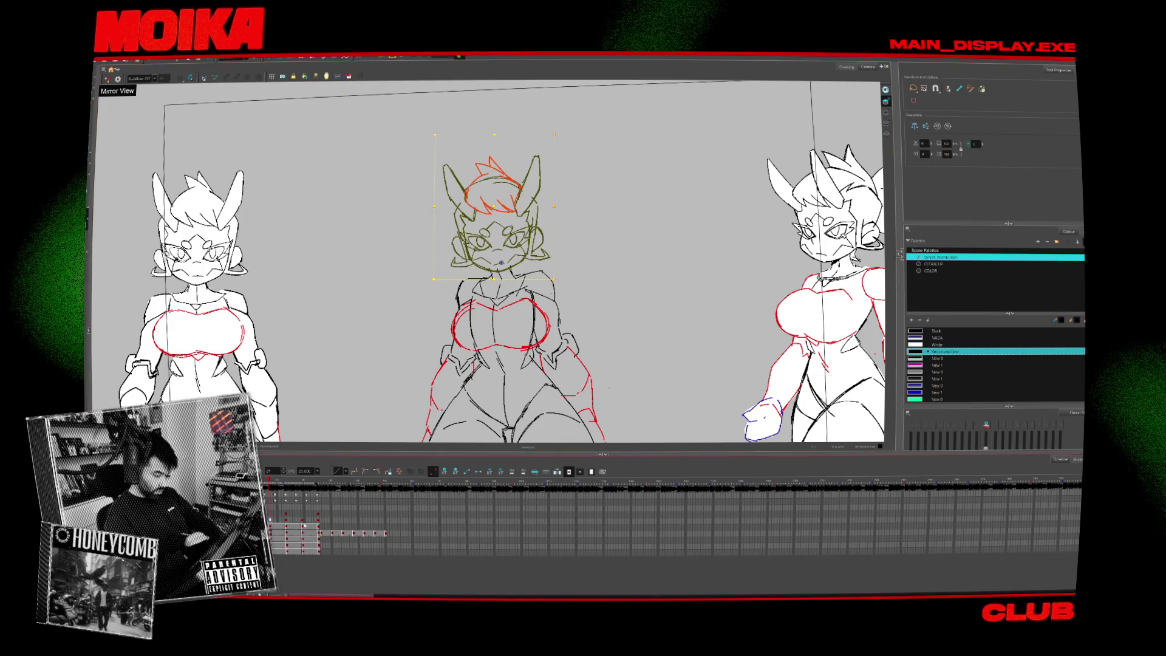
key(.)
scroll(464, 293, down, 2)
key(.)
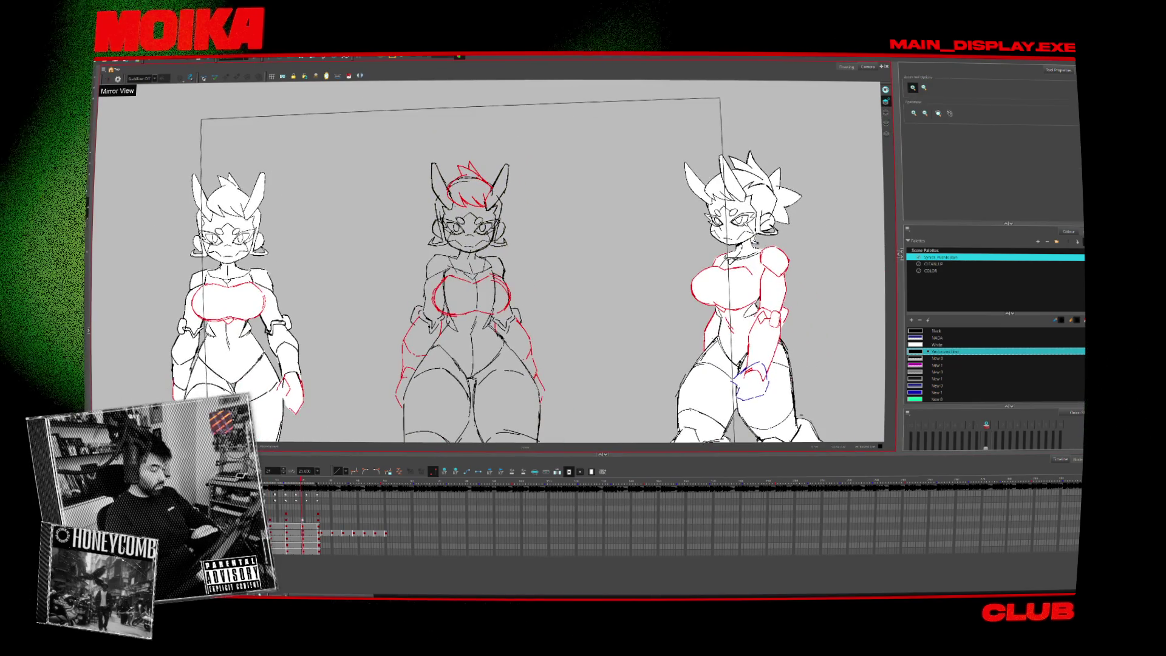
Zoom out and play the three-view turnaround on a loop.
scroll(463, 293, down, 3)
key(Return)
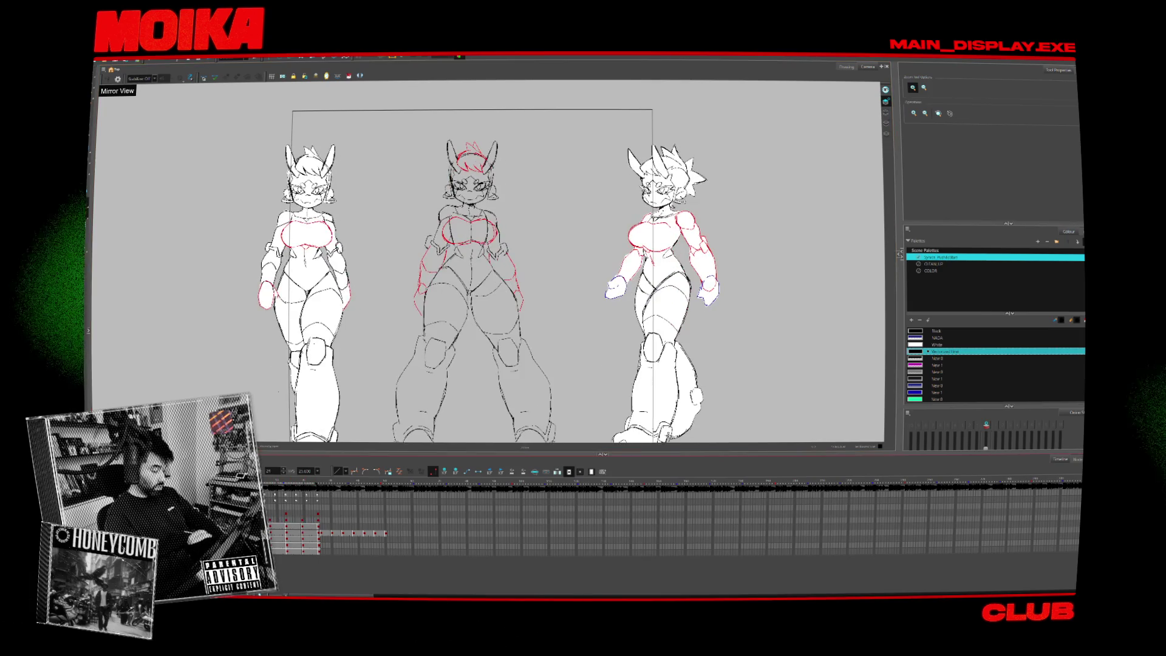
key(alt+b)
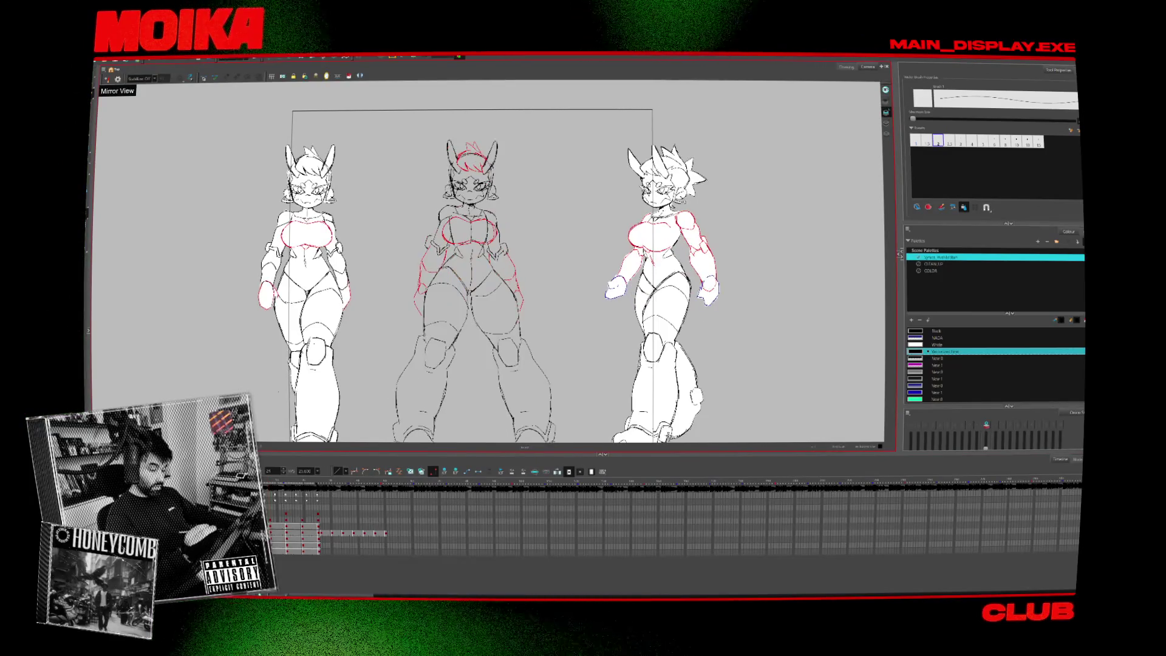
Zoom in twice on the middle figure's torso.
key(alt+z)
click(497, 207)
key(alt+z)
click(508, 213)
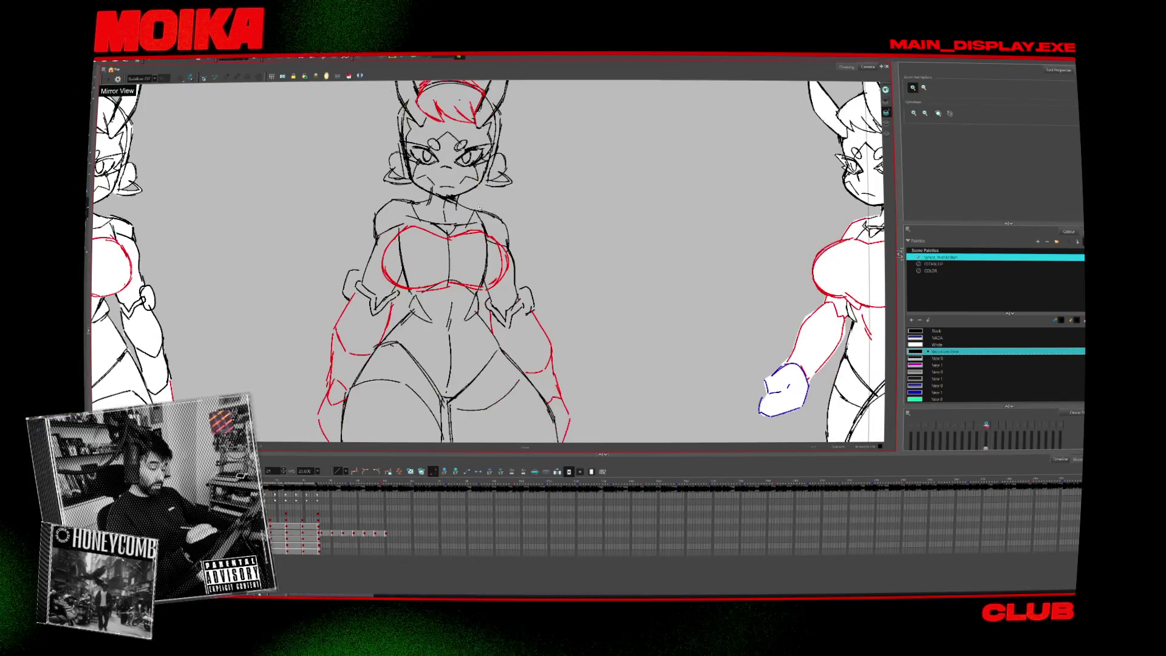
Remove the stray orange shoulder stroke, switch to Pencil, and check the figure mirrored.
key(alt+b)
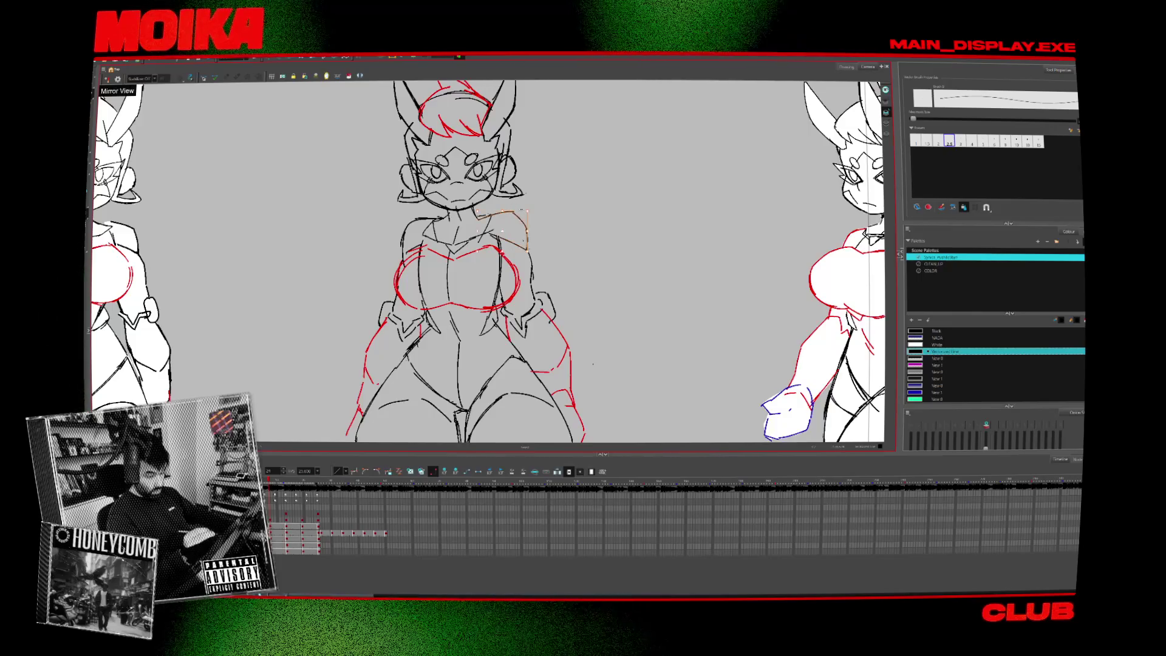
key(alt+b)
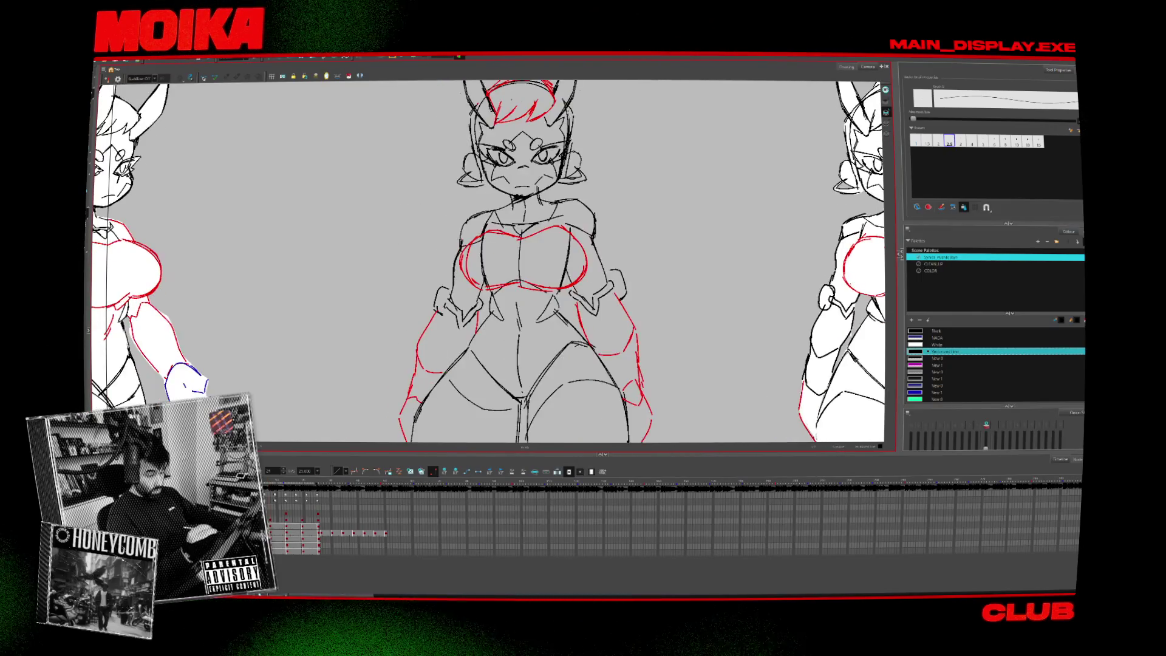
key(alt+/)
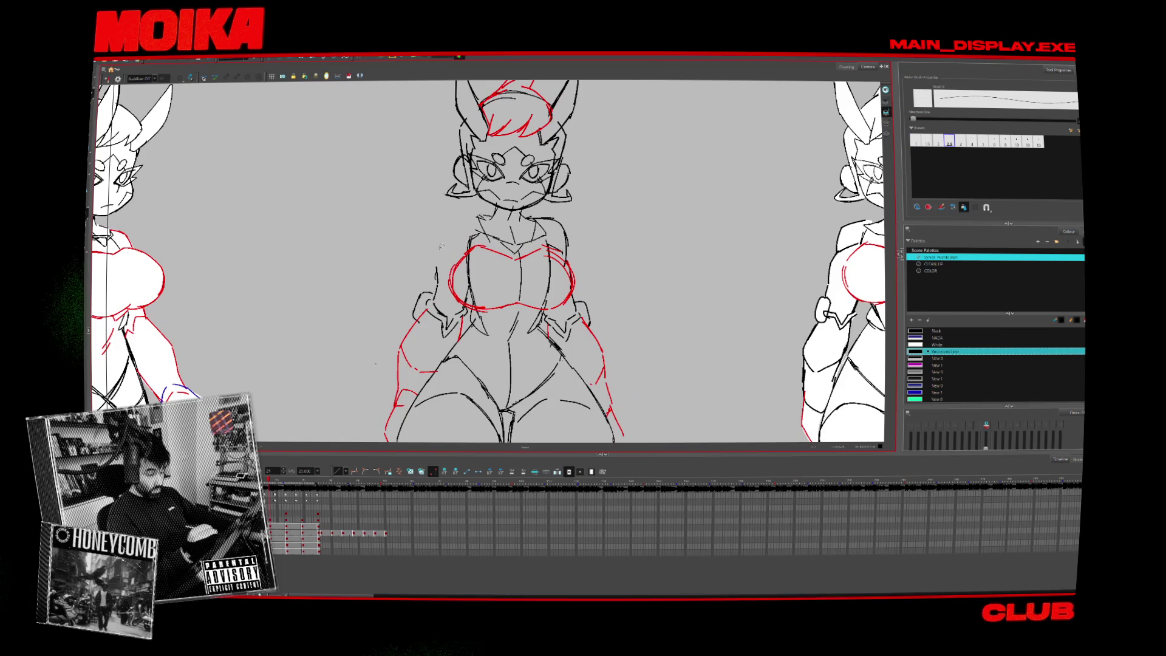
key(4)
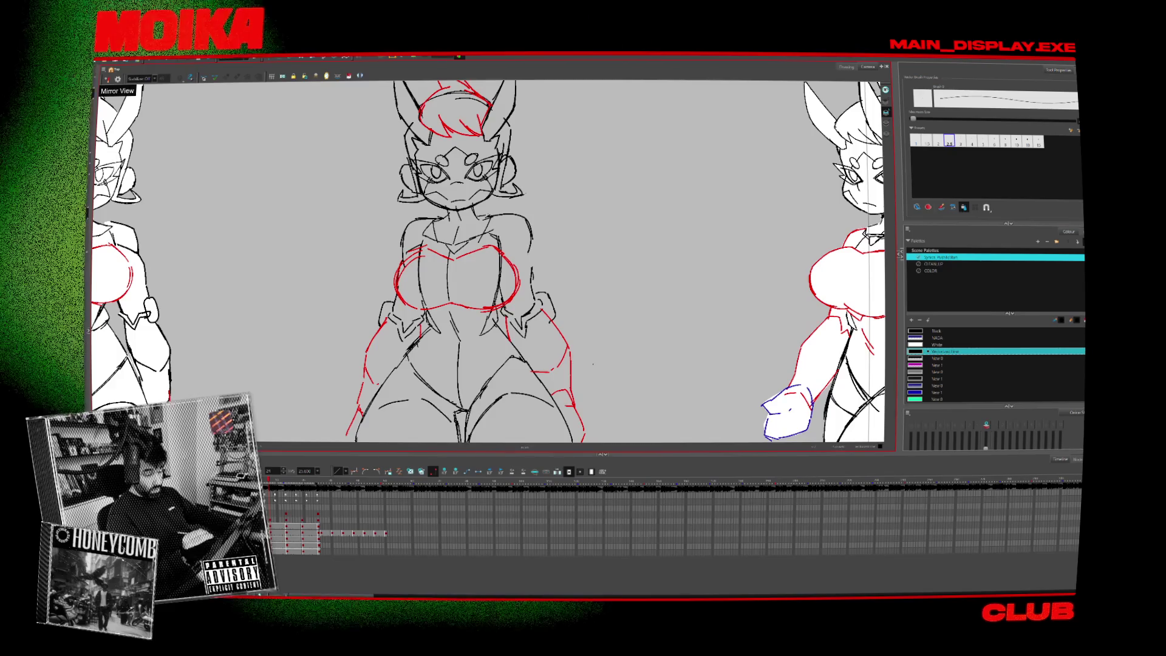
key(4)
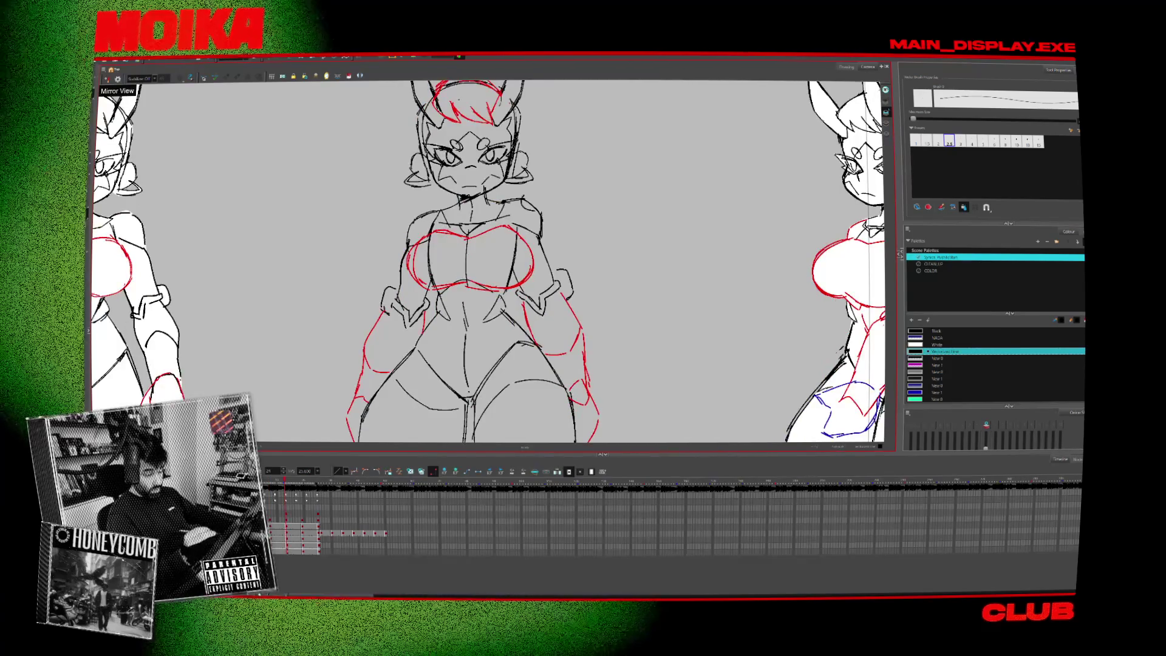
Check the next drawing in Mirror View, then zoom out to all three figures.
key(g)
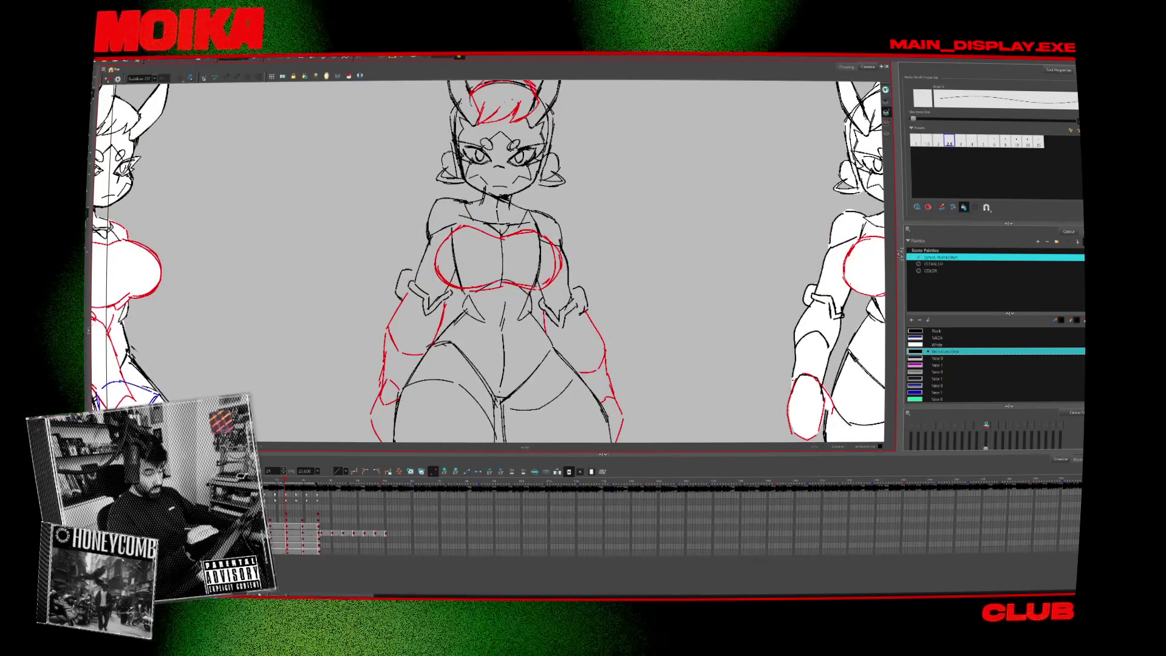
key(4)
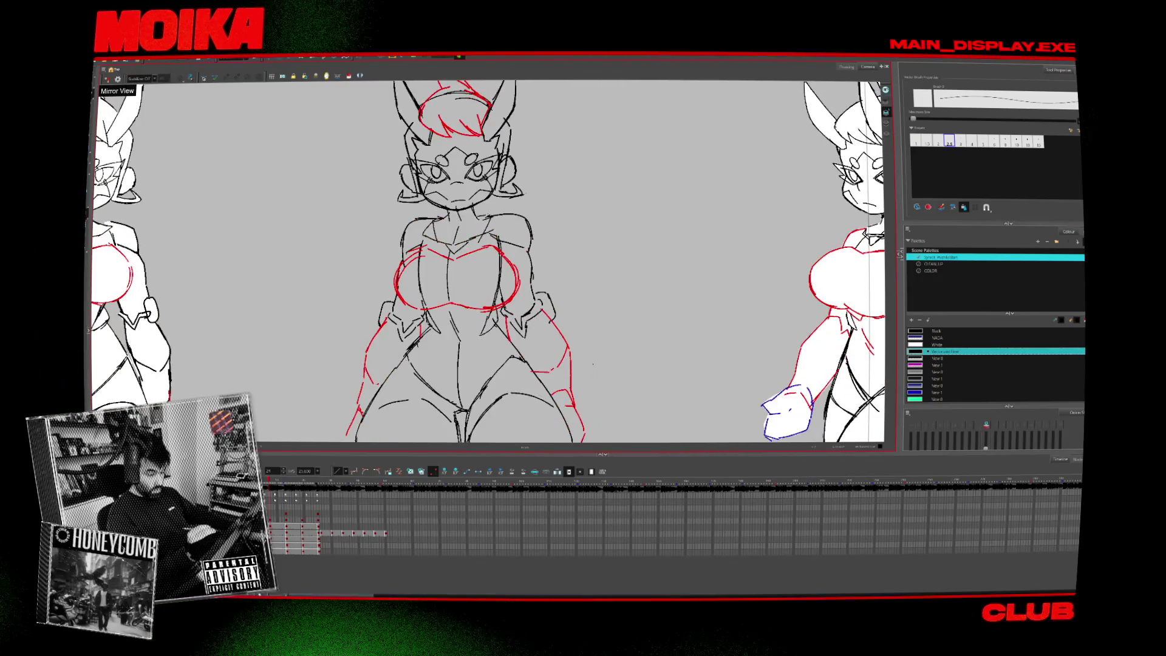
key(alt+z)
scroll(487, 279, down, 4)
Return to the first frame and step back and forth through the three figures' poses.
key(f)
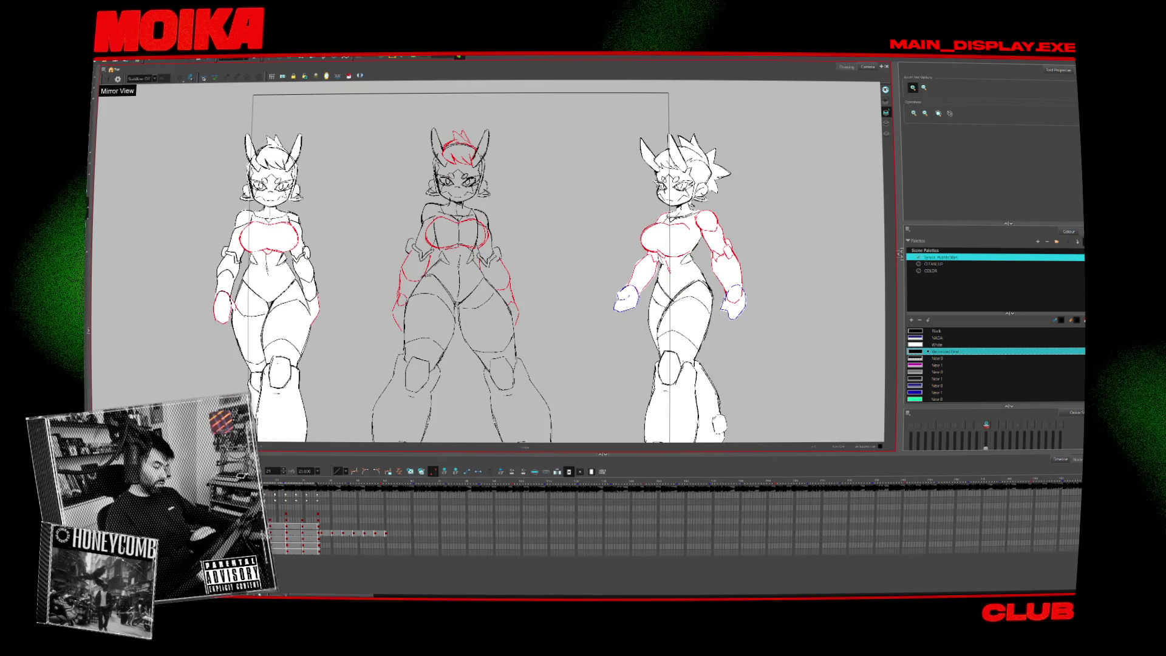
key(period)
key(period)
key(period)
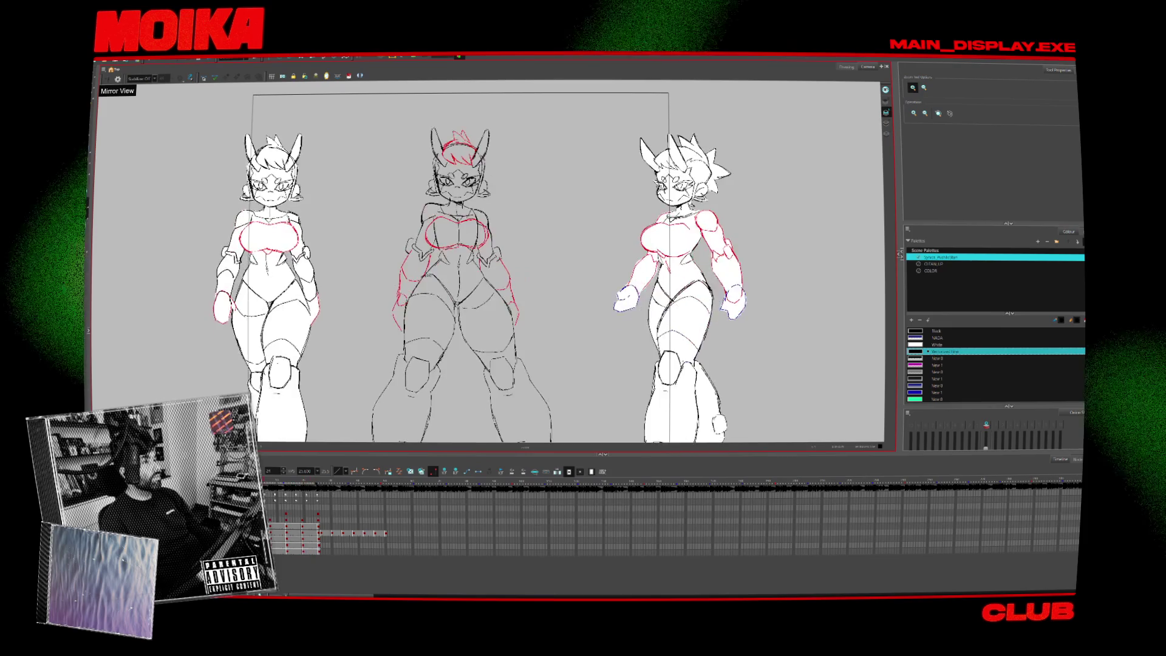
key(period)
key(comma)
key(period)
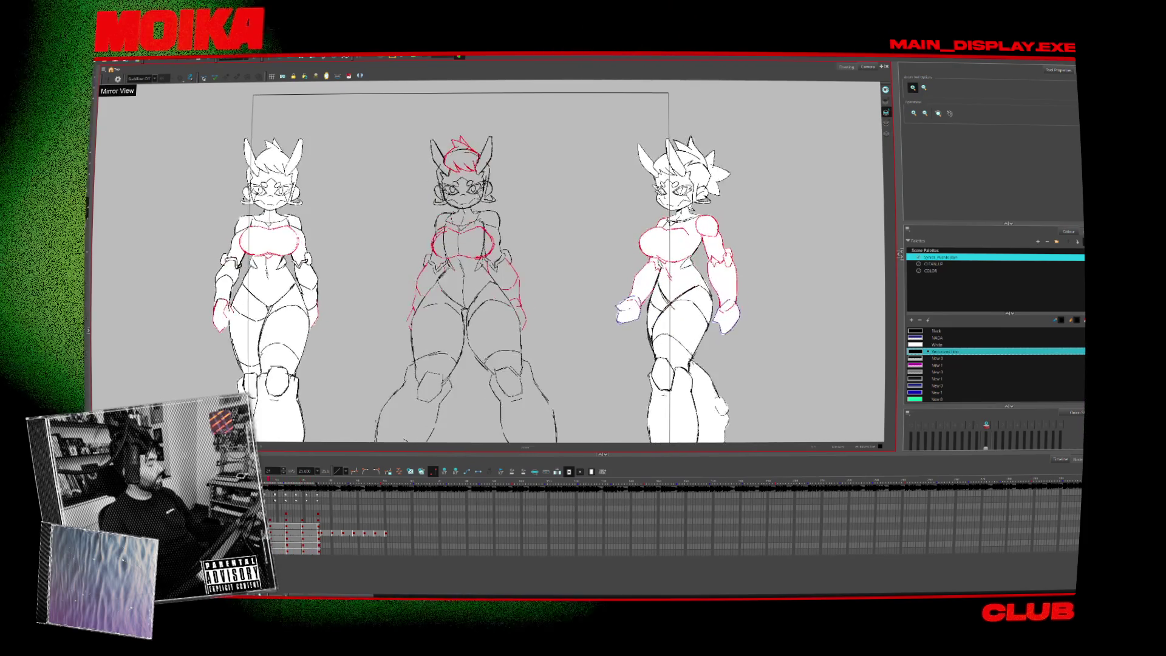
key(period)
key(comma)
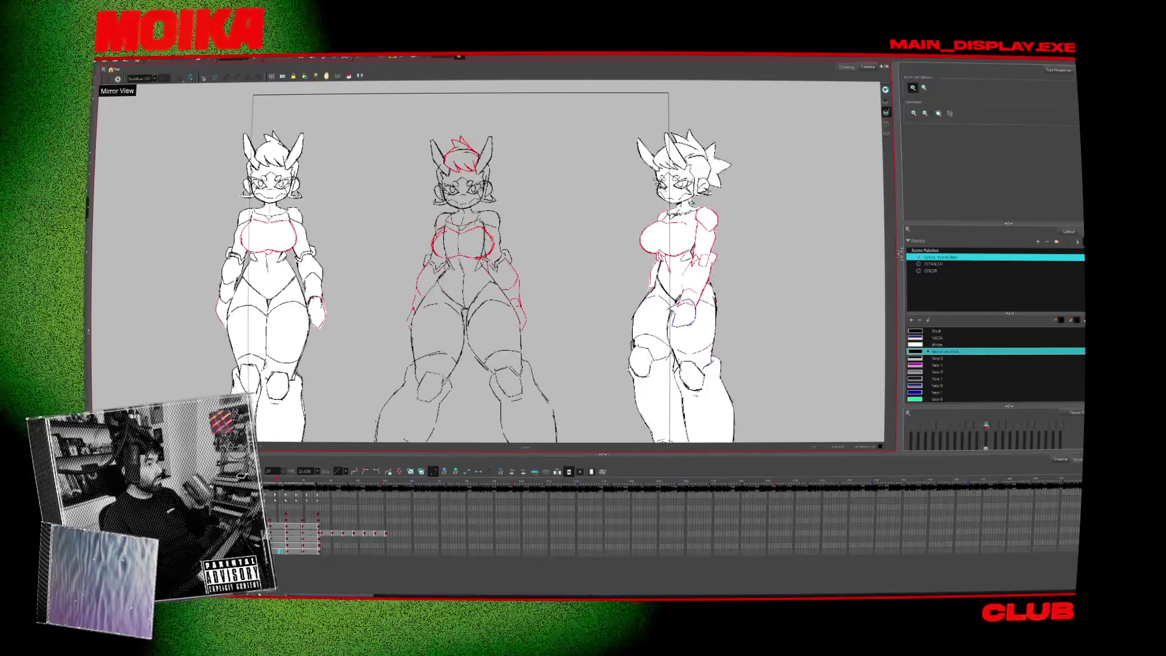
key(period)
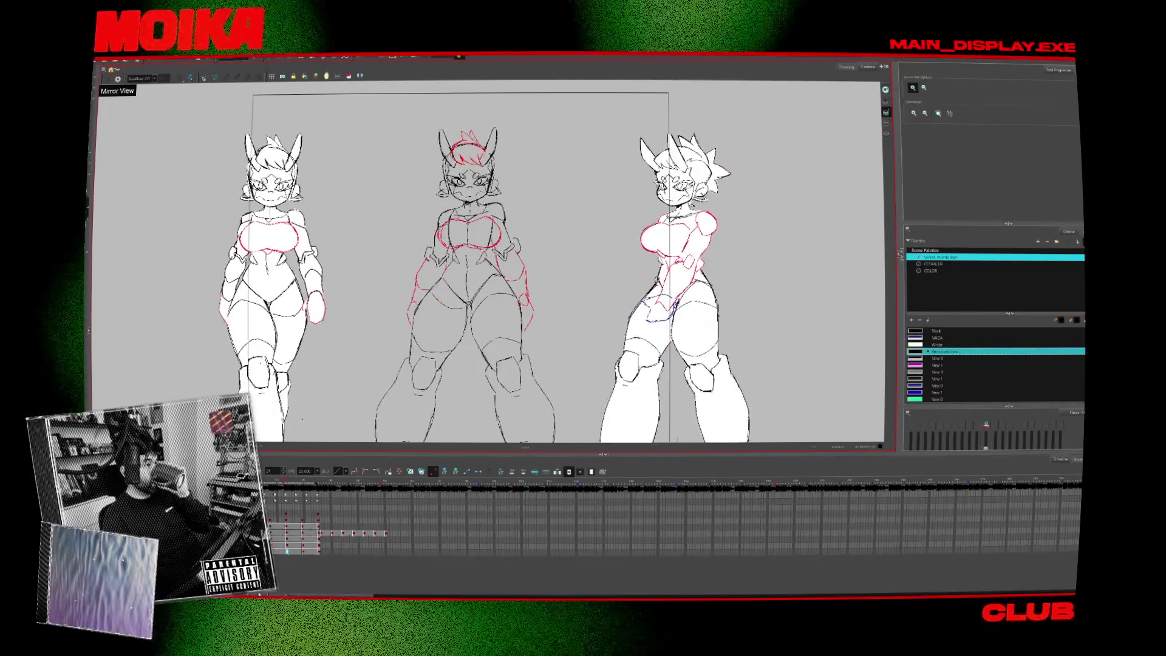
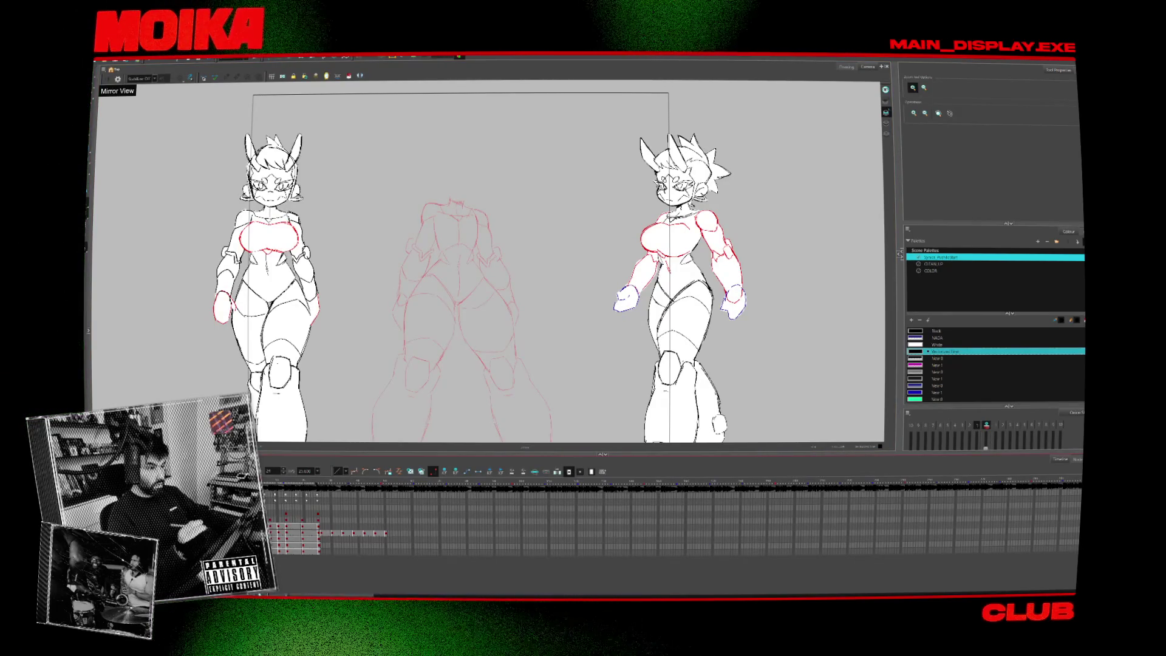
Zoom in on the middle sketch and ink the right chest line with a small hook.
key(alt+b)
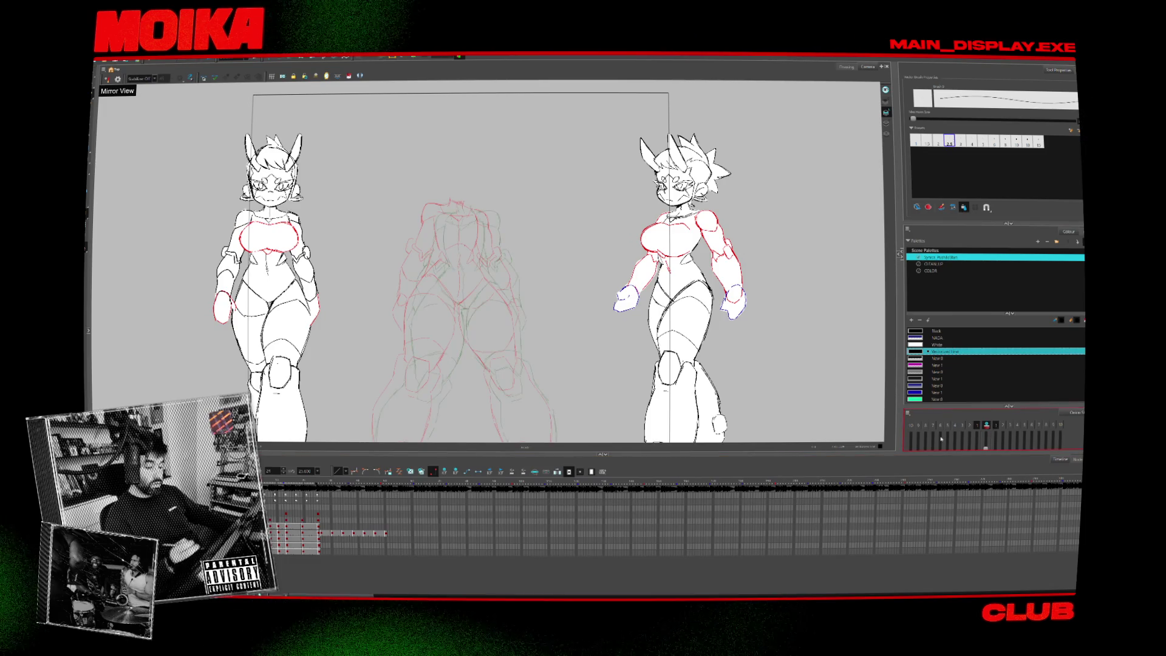
key(2)
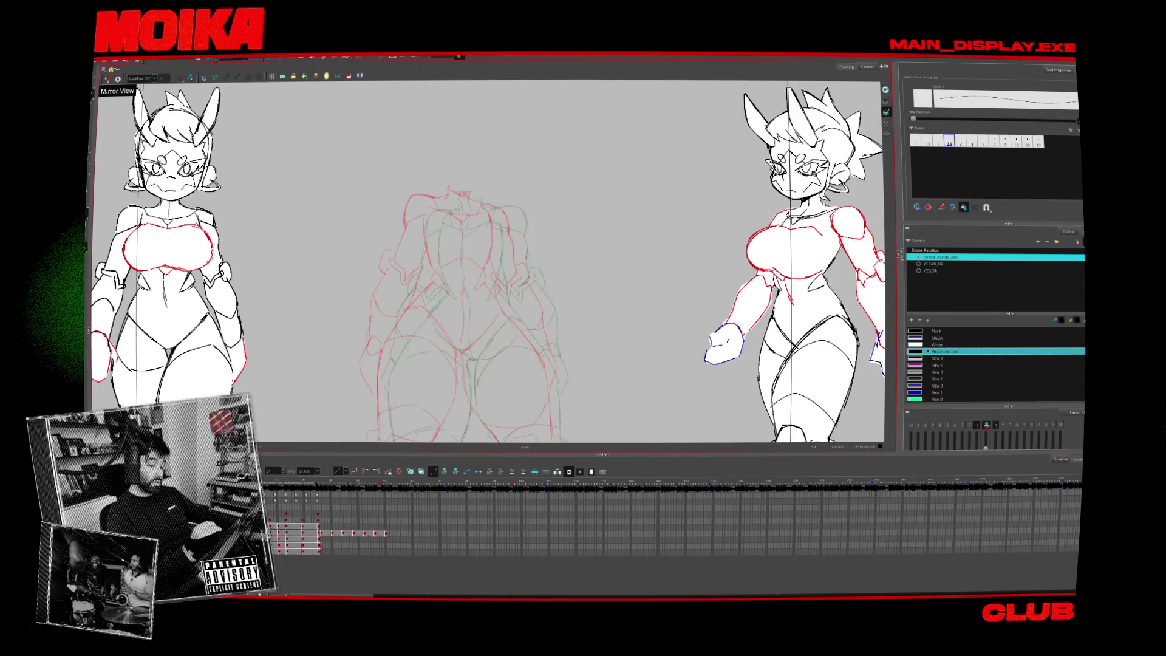
key(2)
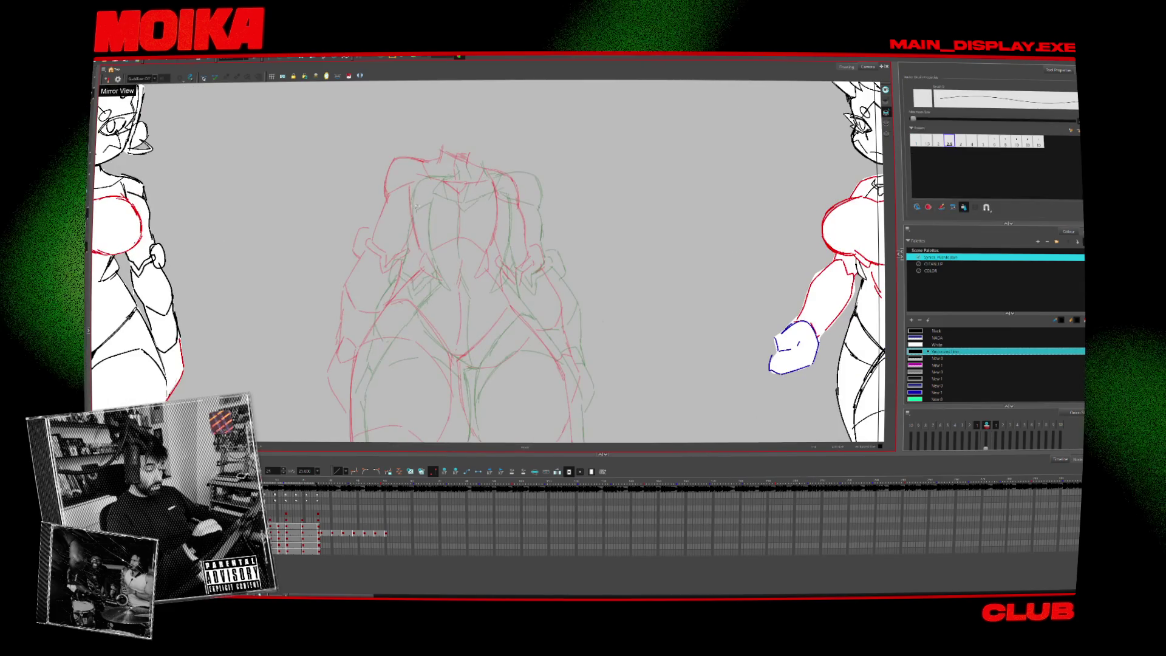
key(period)
key(period)
key(period)
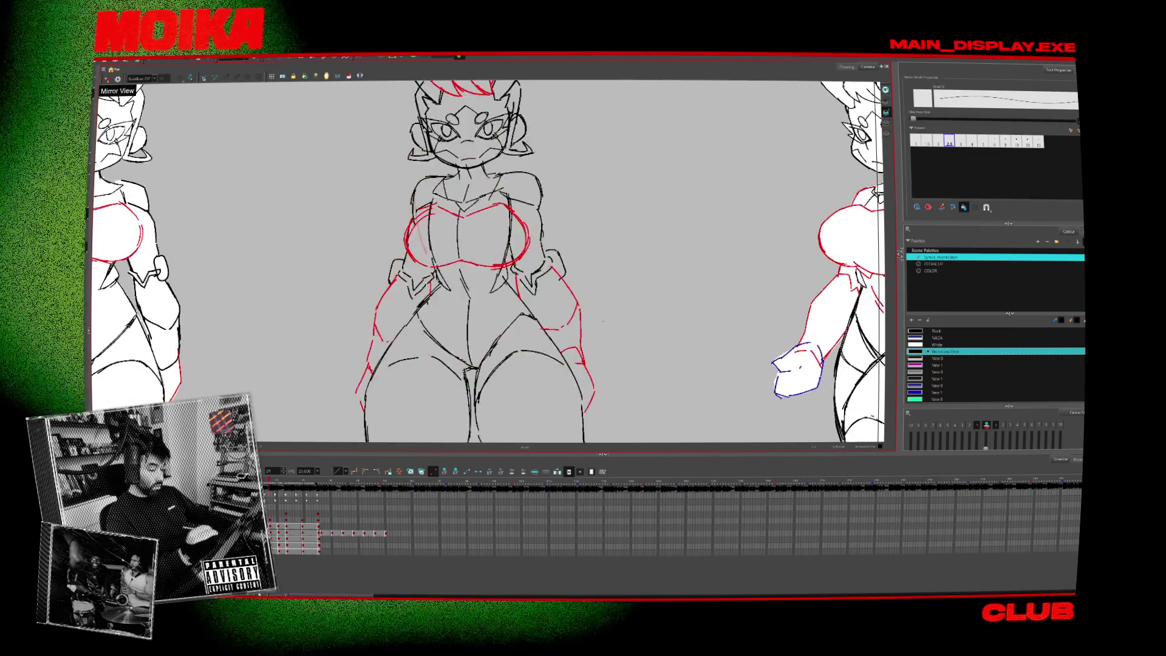
key(comma)
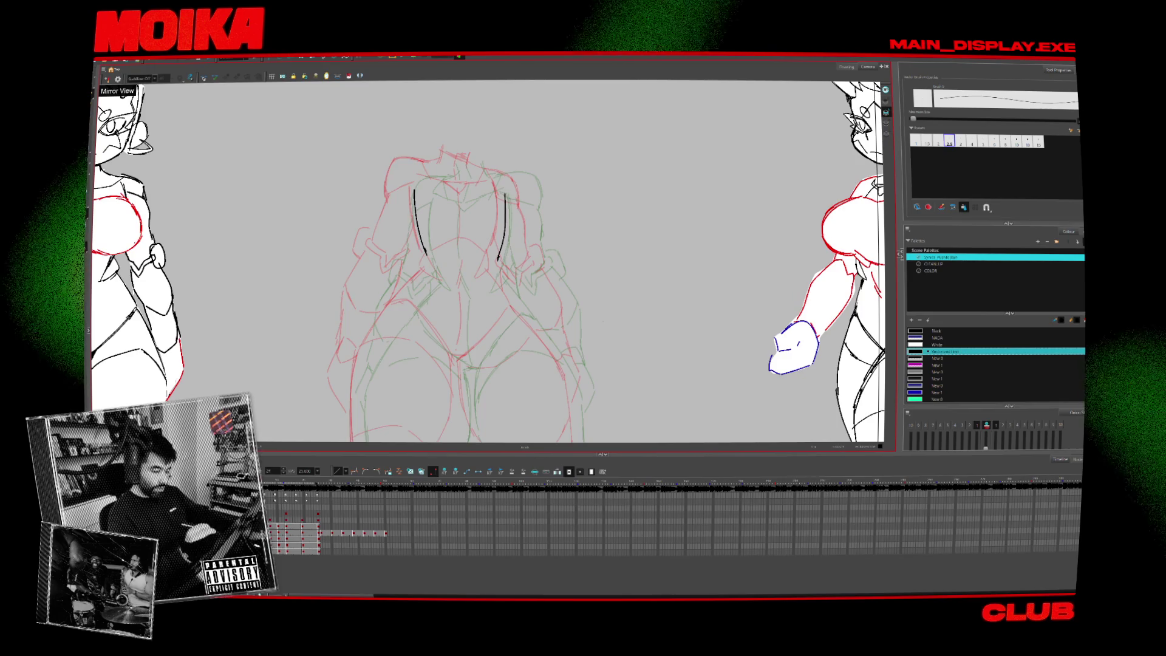
drag(499, 258, 486, 281)
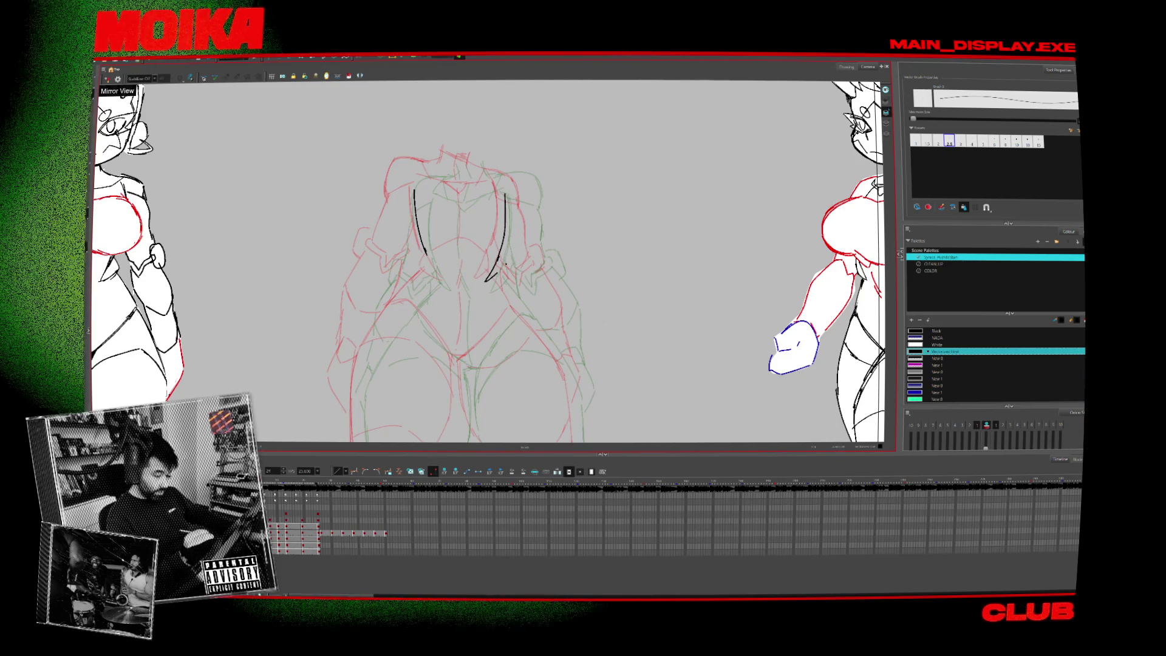
key(period)
key(comma)
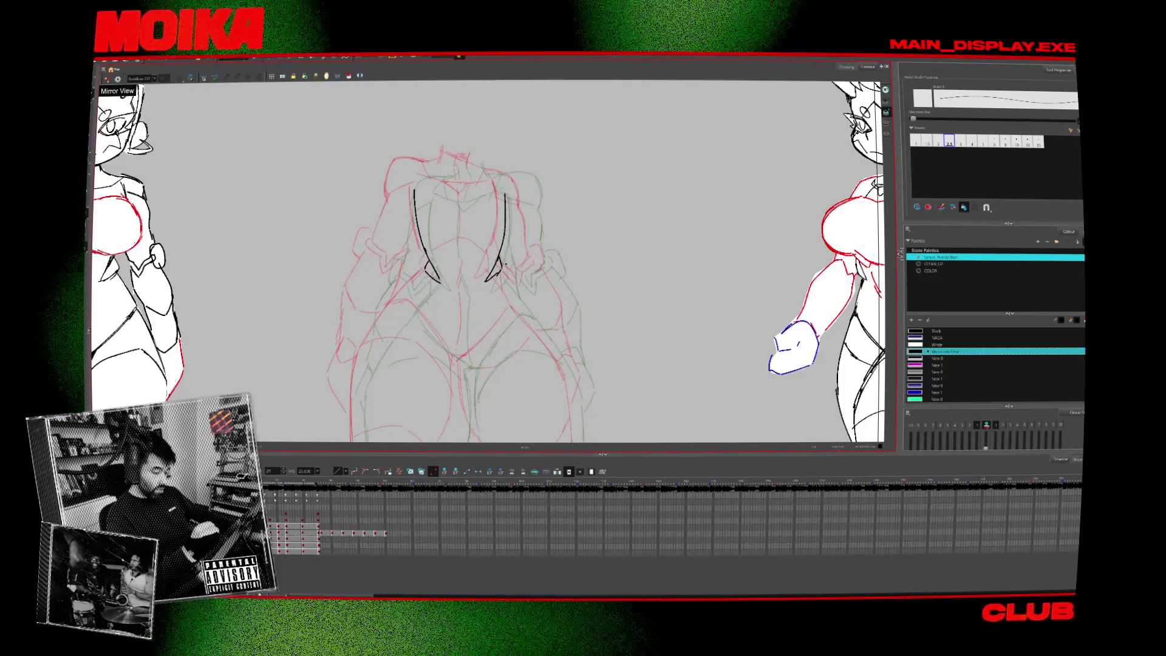
Ink the outer line of the left thigh and the centre line down the torso.
key(period)
key(comma)
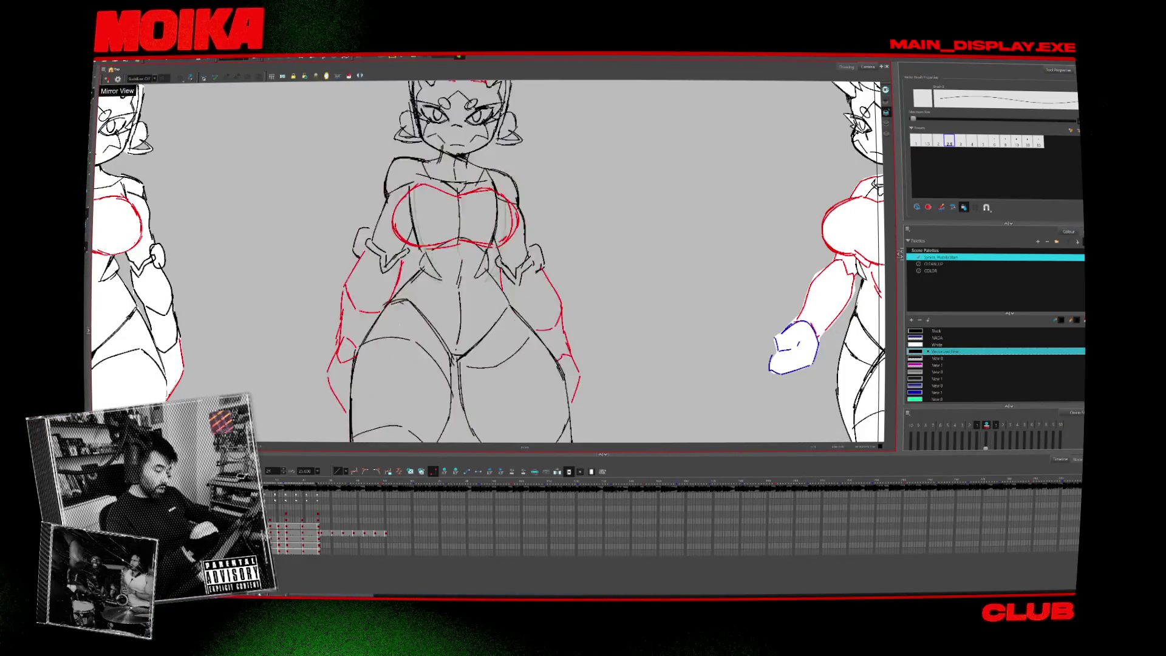
scroll(486, 261, down, 2)
drag(358, 346, 359, 400)
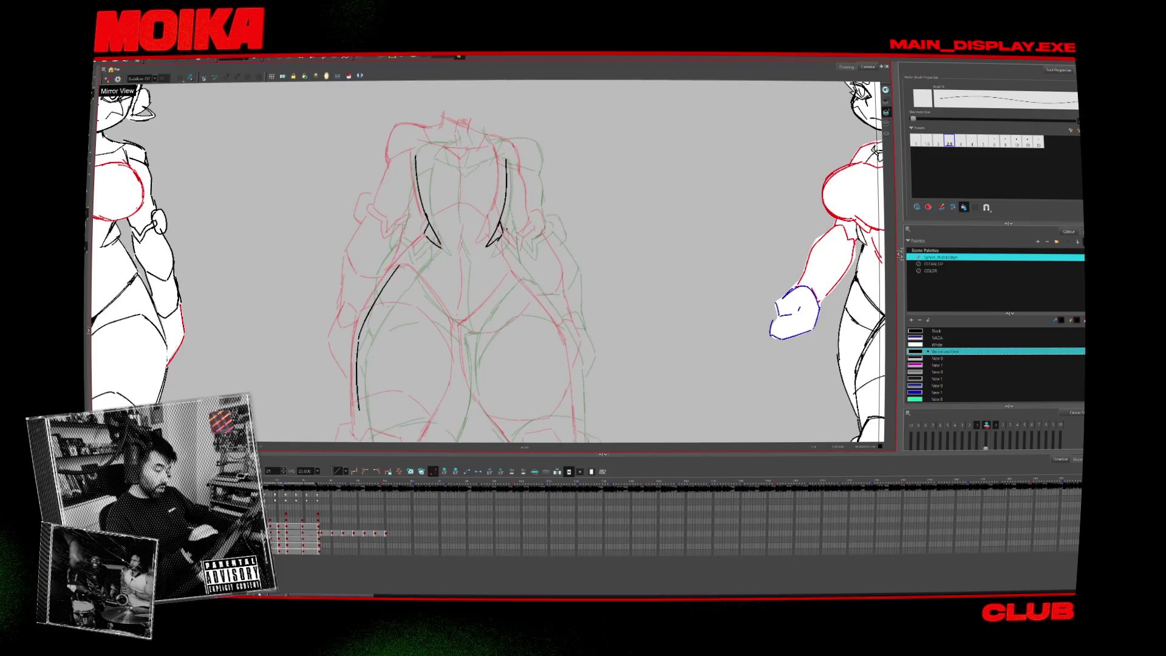
scroll(490, 261, up, 2)
drag(458, 184, 462, 285)
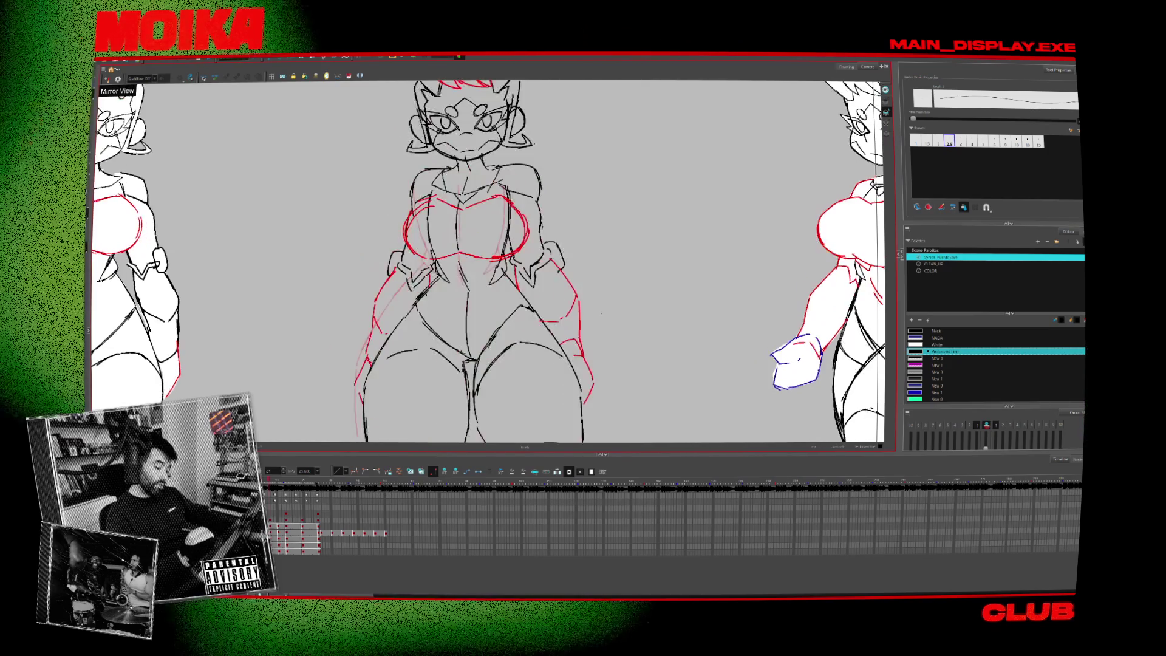
Ink the left side of the groin line and compare it with the clean drawing.
key(.)
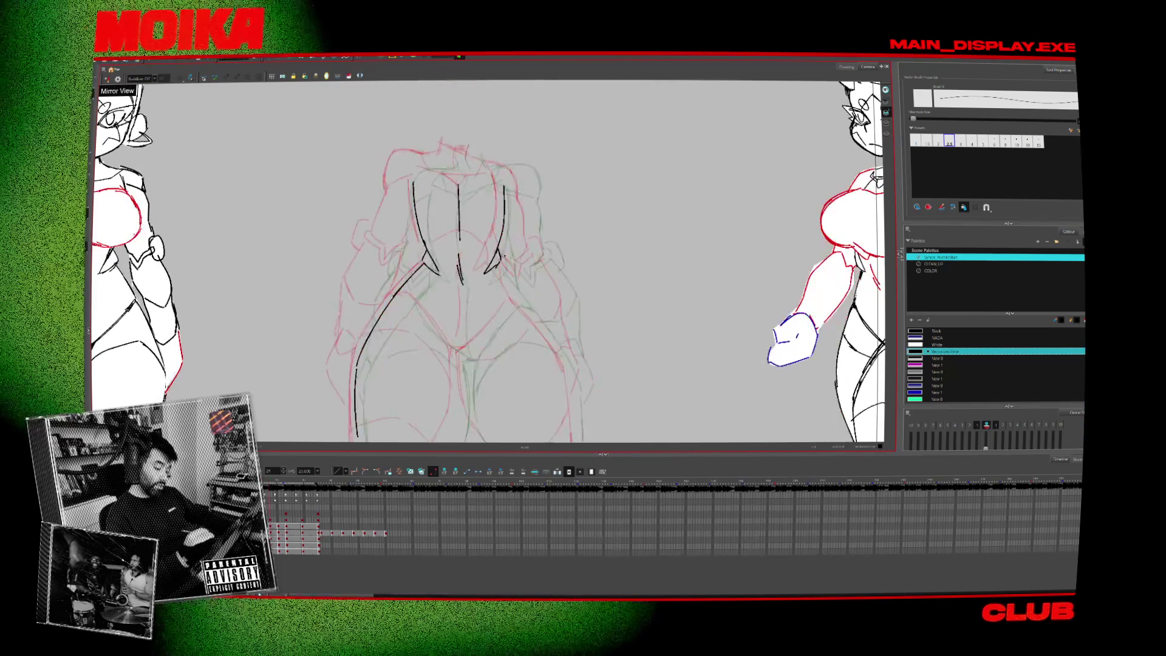
mouse_move(415, 310)
mouse_down()
mouse_move(456, 353)
mouse_move(503, 310)
mouse_up()
key(comma)
key(period)
scroll(510, 307, down, 5)
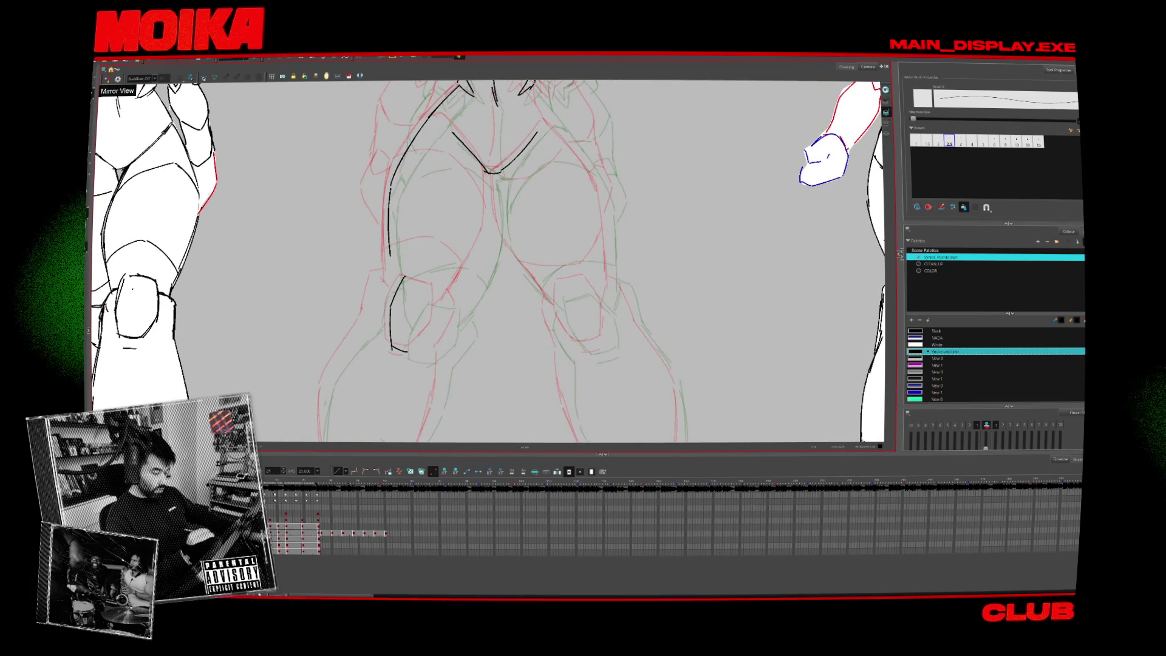
Extend the line under the left knee and cap the tops of both knee plates.
drag(405, 351, 414, 352)
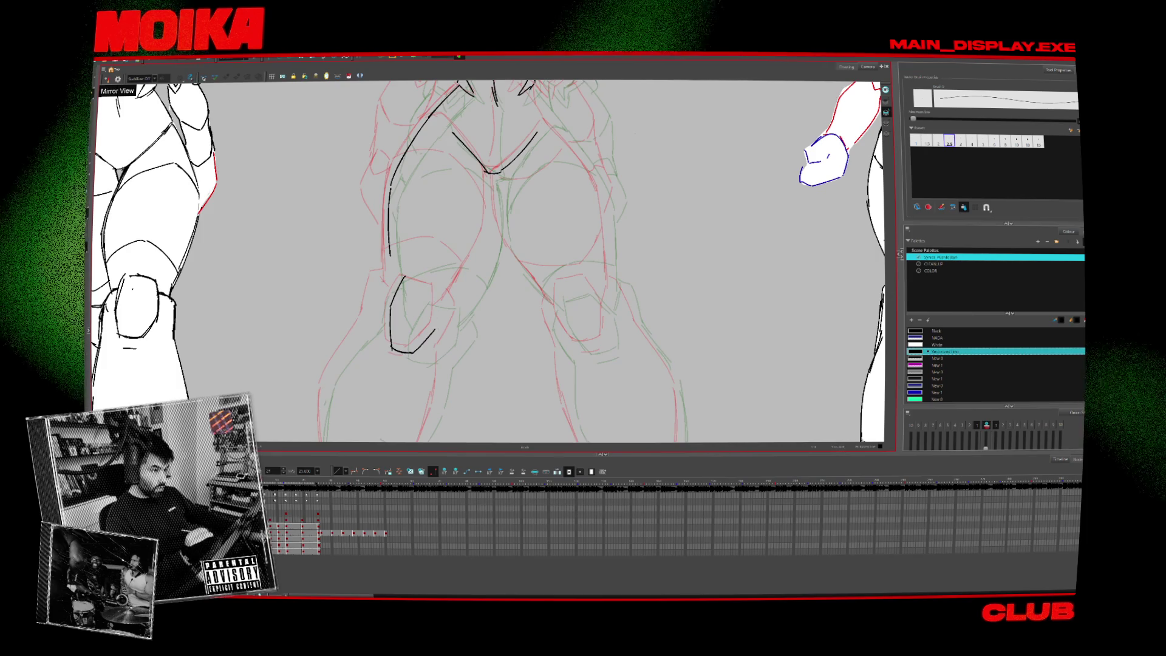
key(comma)
key(period)
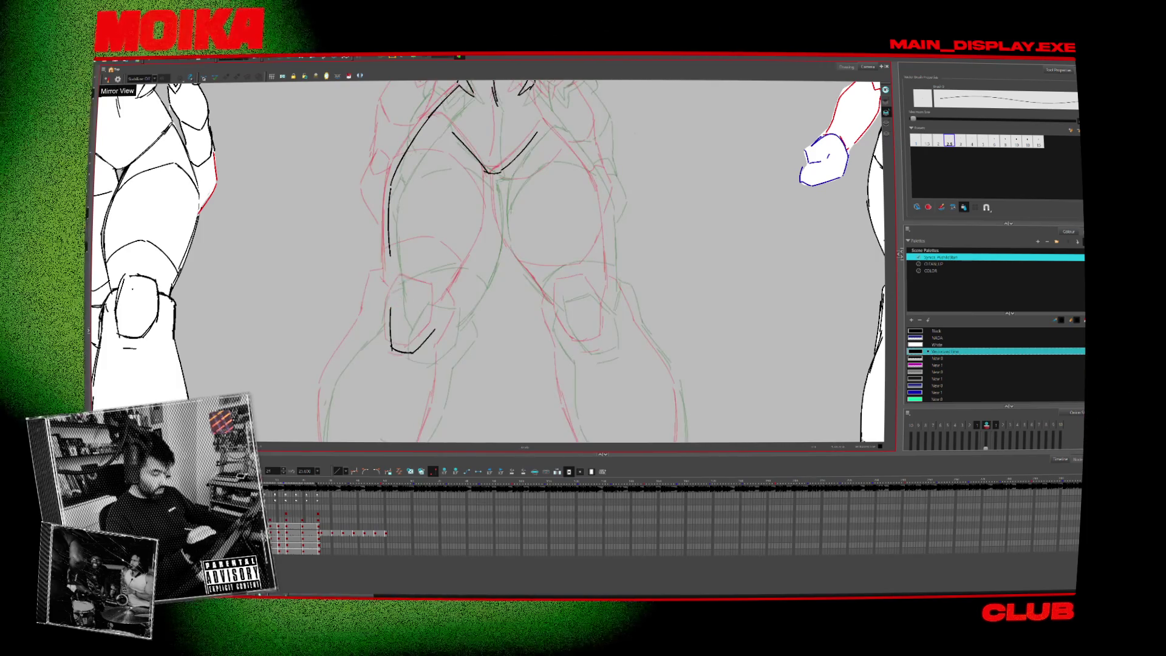
mouse_move(405, 282)
mouse_down()
mouse_move(428, 290)
mouse_move(436, 328)
mouse_up()
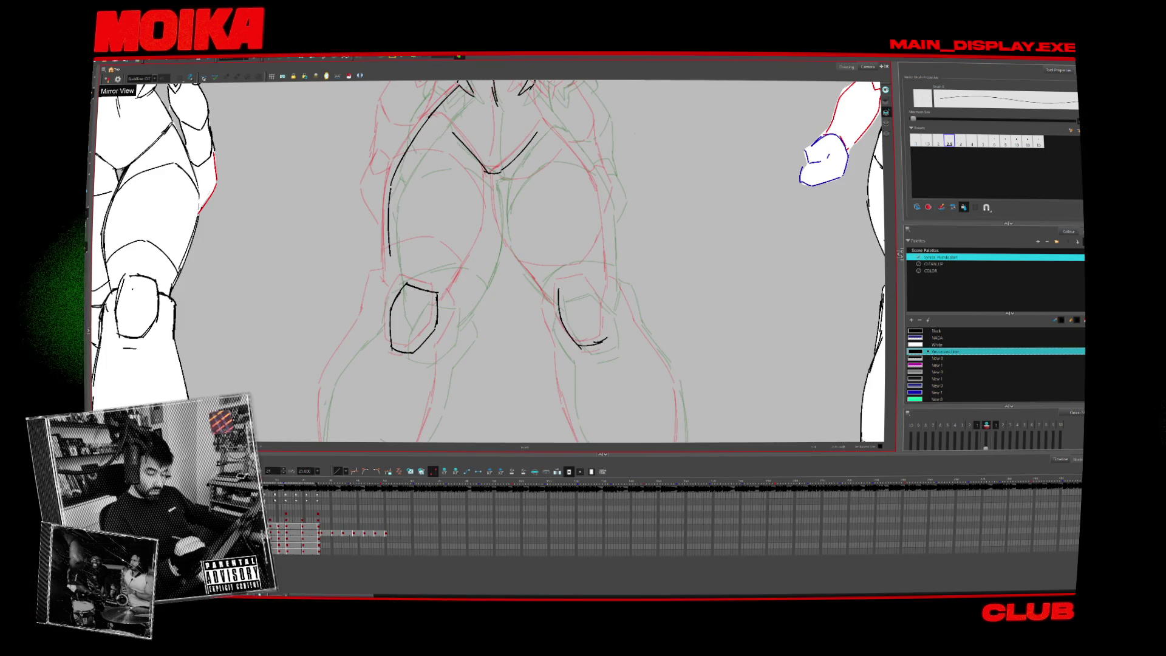
drag(558, 286, 586, 280)
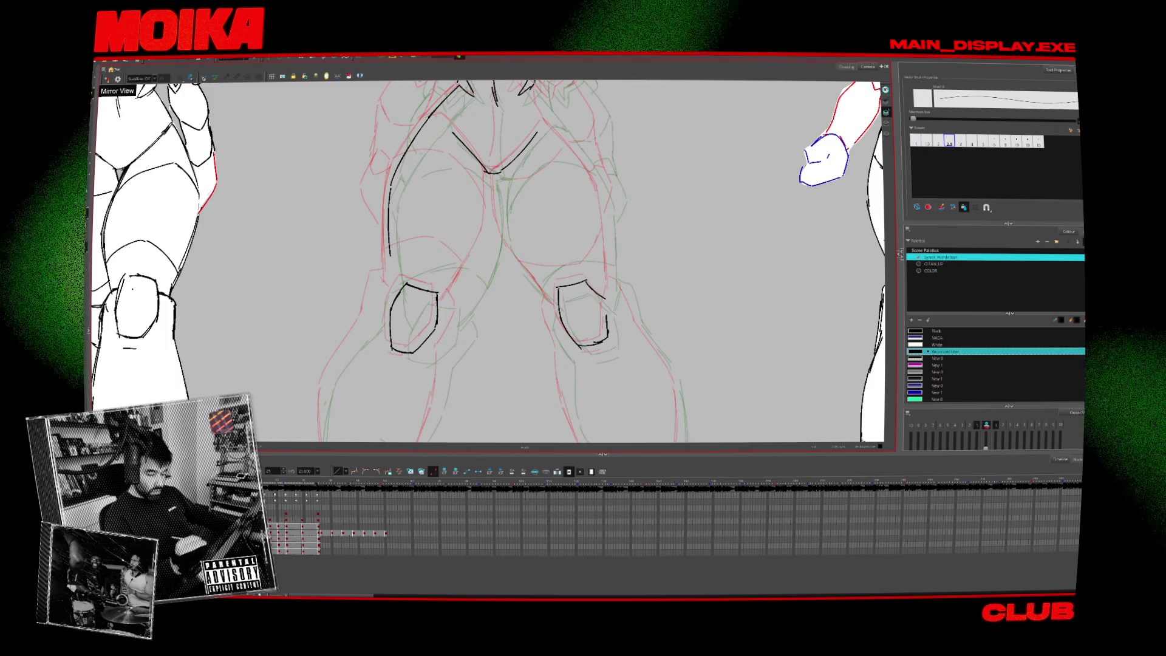
Recentre on the knees and check the inking in mirrored view against the clean drawing.
drag(486, 261, 455, 280)
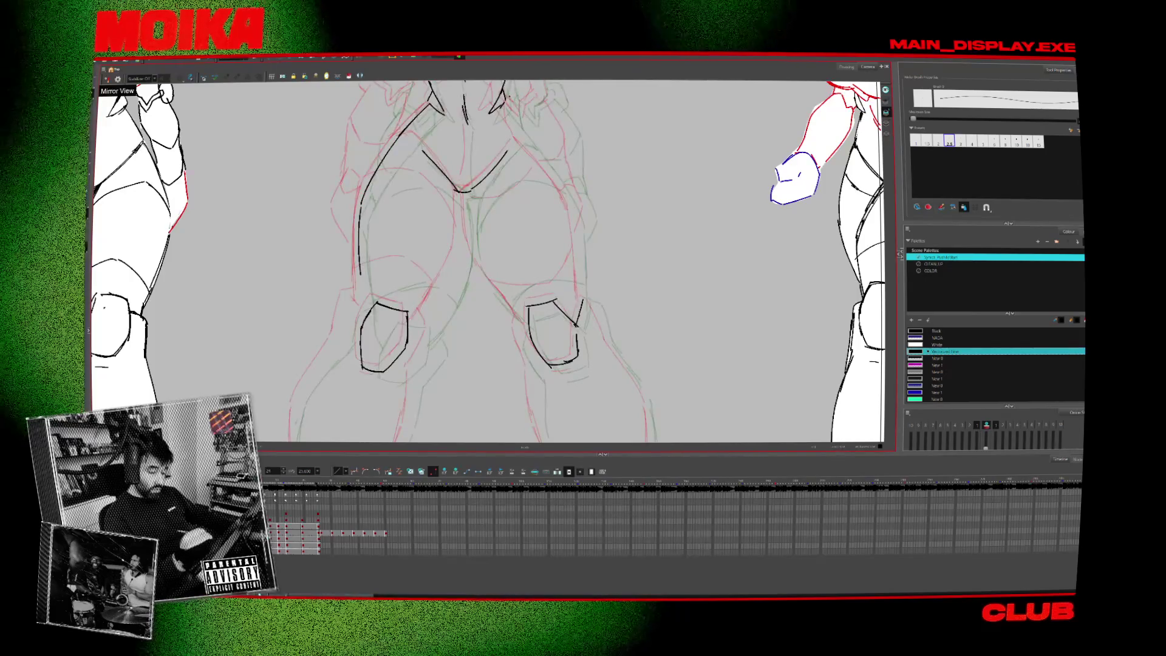
key(4)
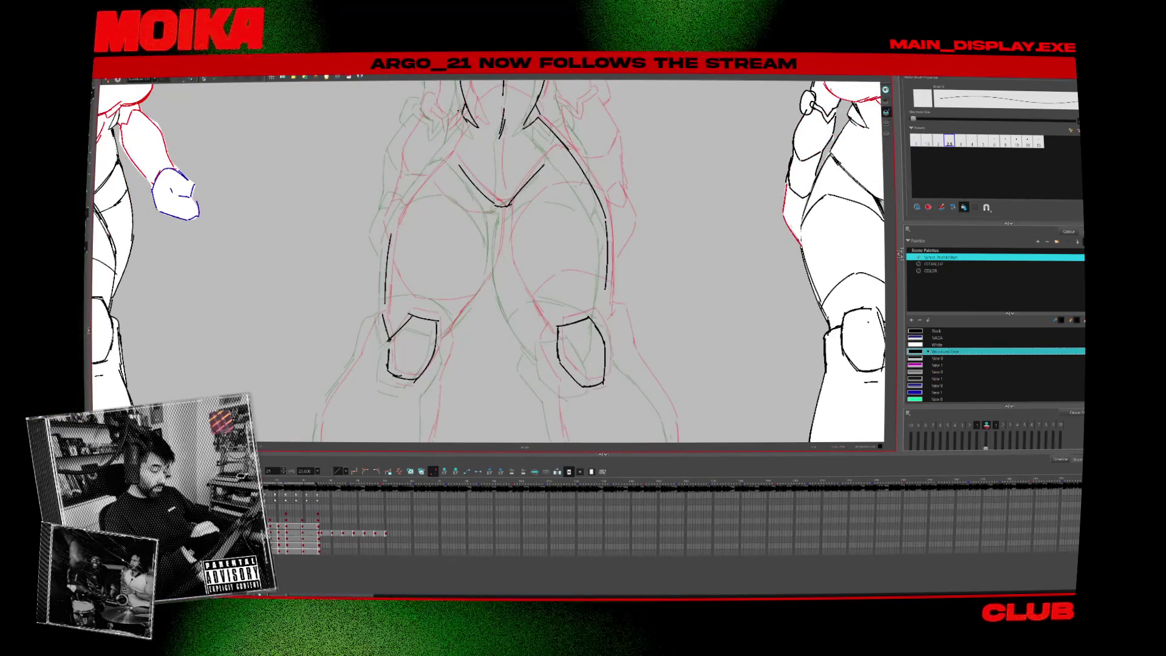
drag(486, 243, 454, 327)
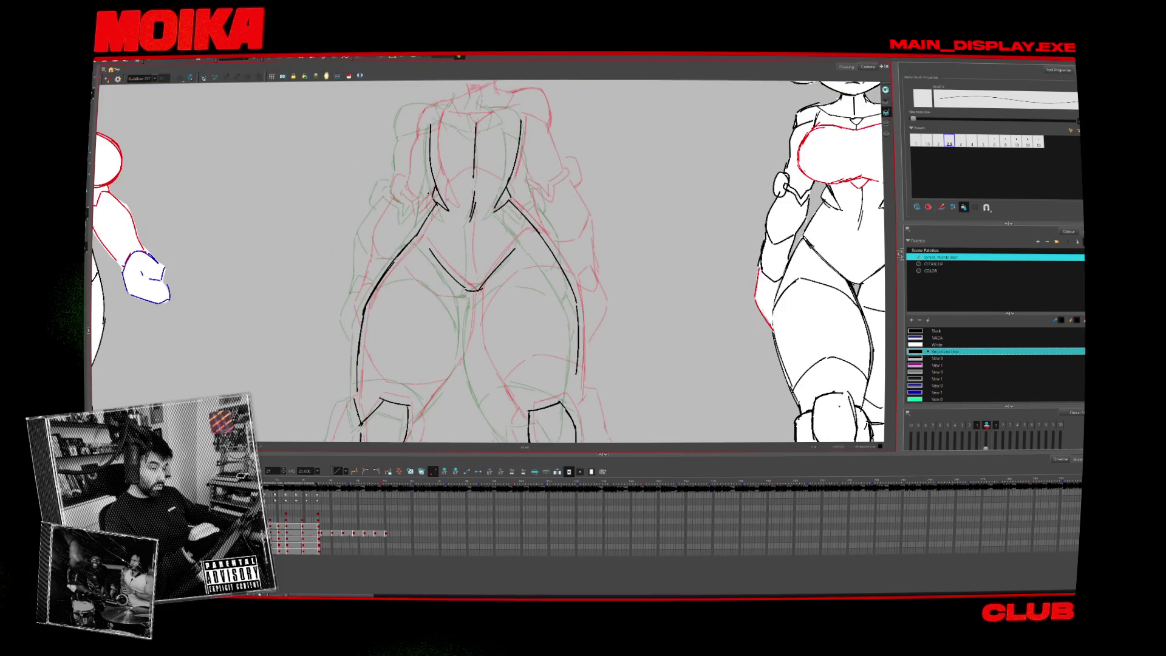
key(period)
key(comma)
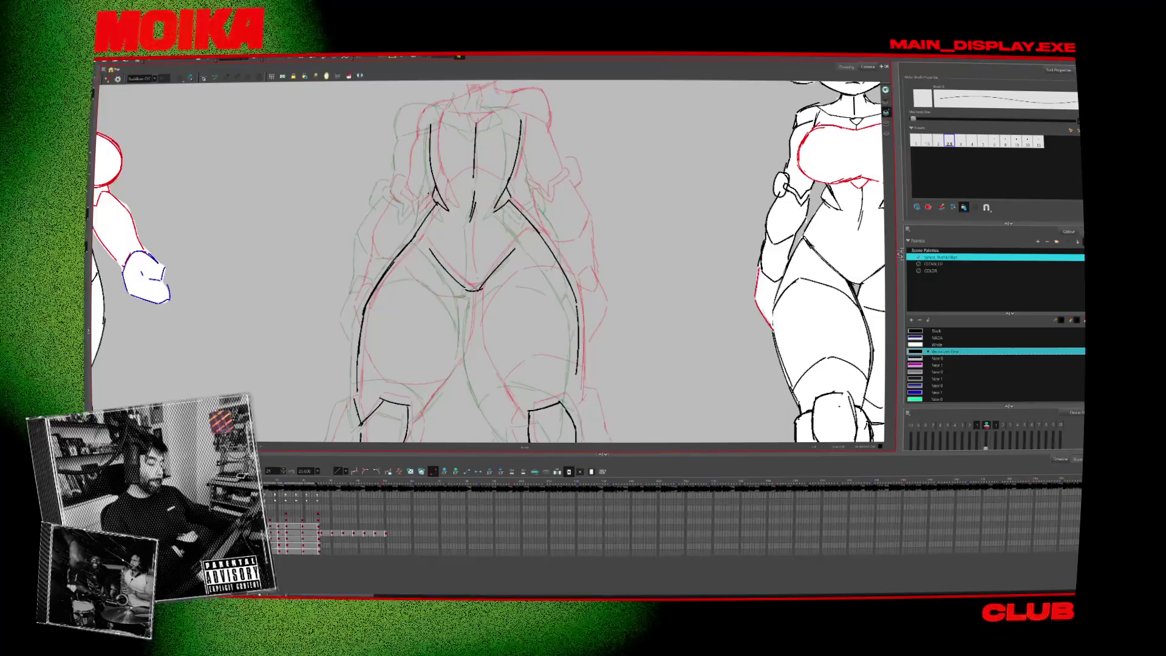
key(4)
key(period)
key(comma)
key(period)
Restore the normal view and flip between adjacent drawings to compare the legs.
key(4)
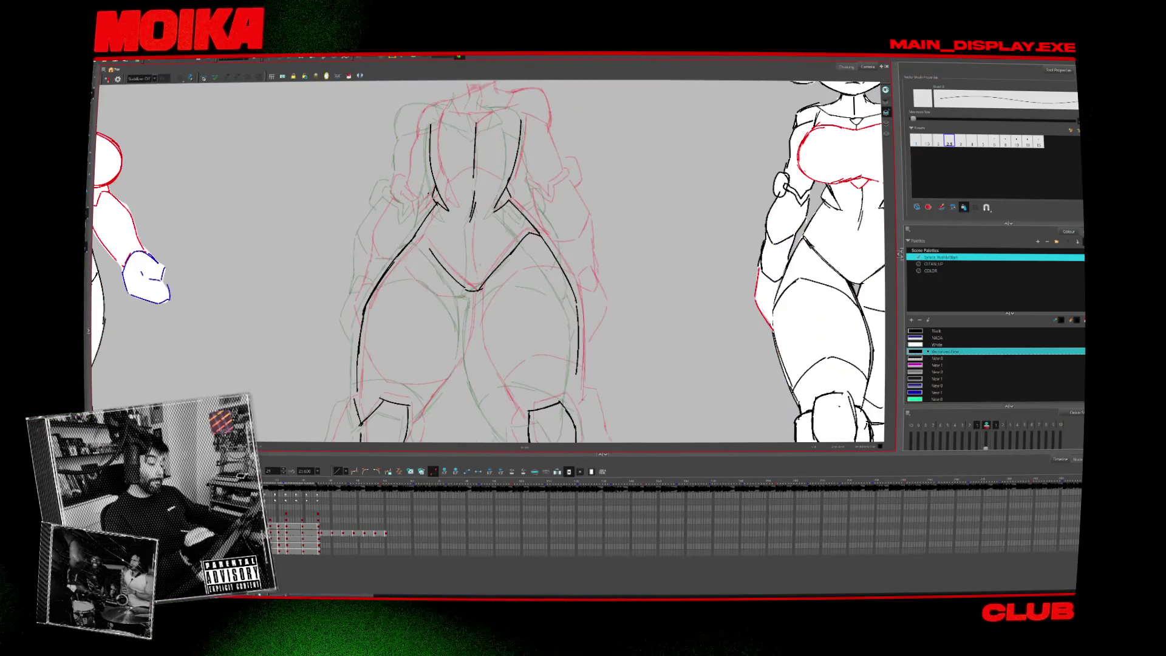
key(period)
key(comma)
key(period)
key(comma)
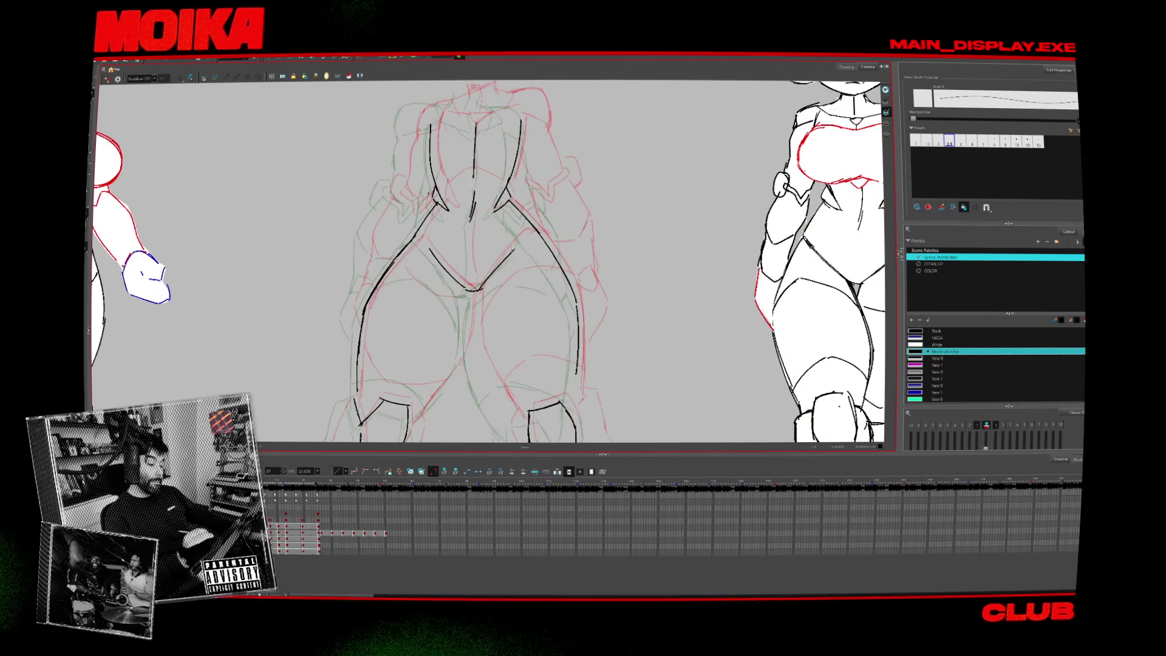
key(period)
key(comma)
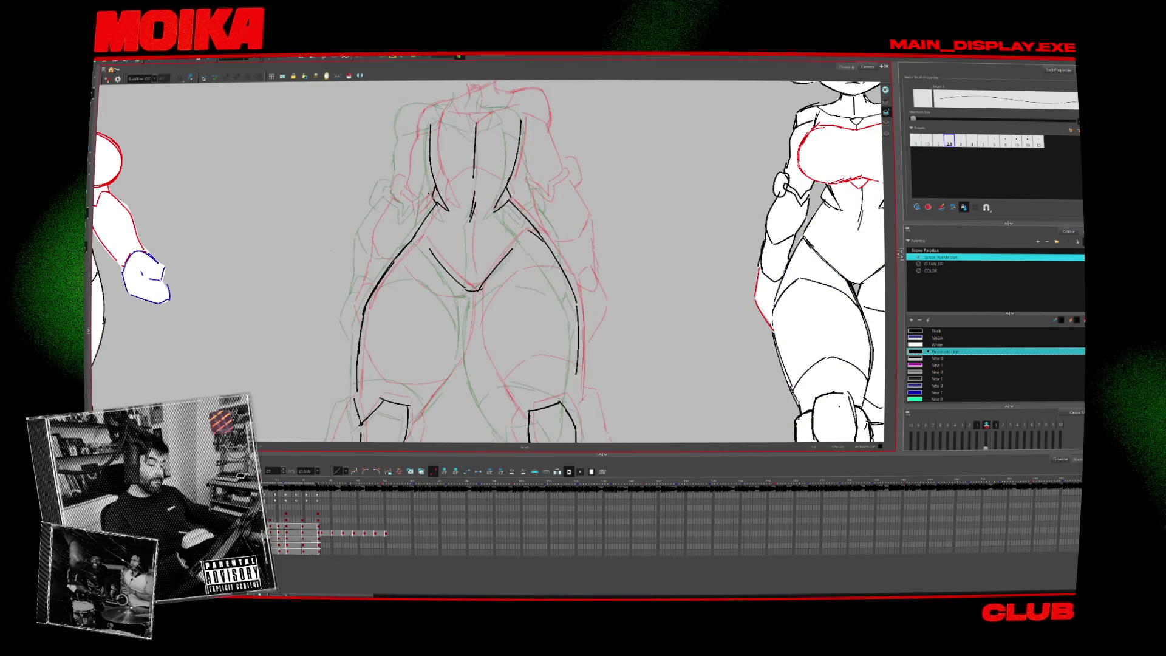
key(period)
key(comma)
Zoom onto the feet and ink a first short boot-top line on the left foot.
scroll(486, 261, down, 3)
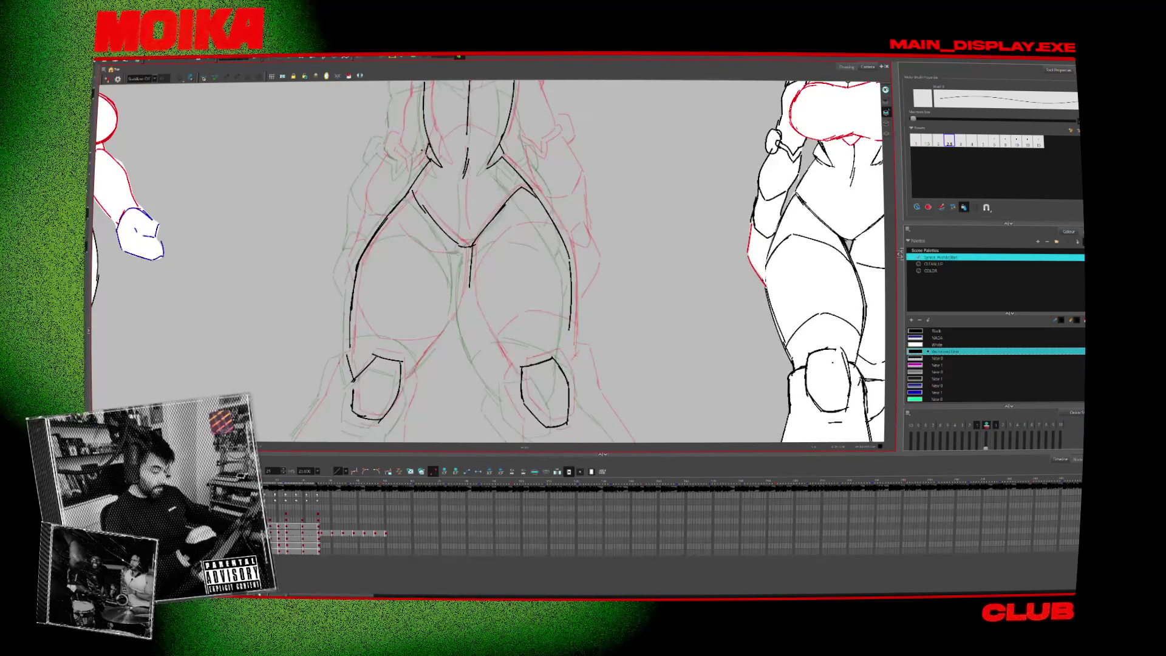
key(alt+z)
scroll(552, 272, down, 3)
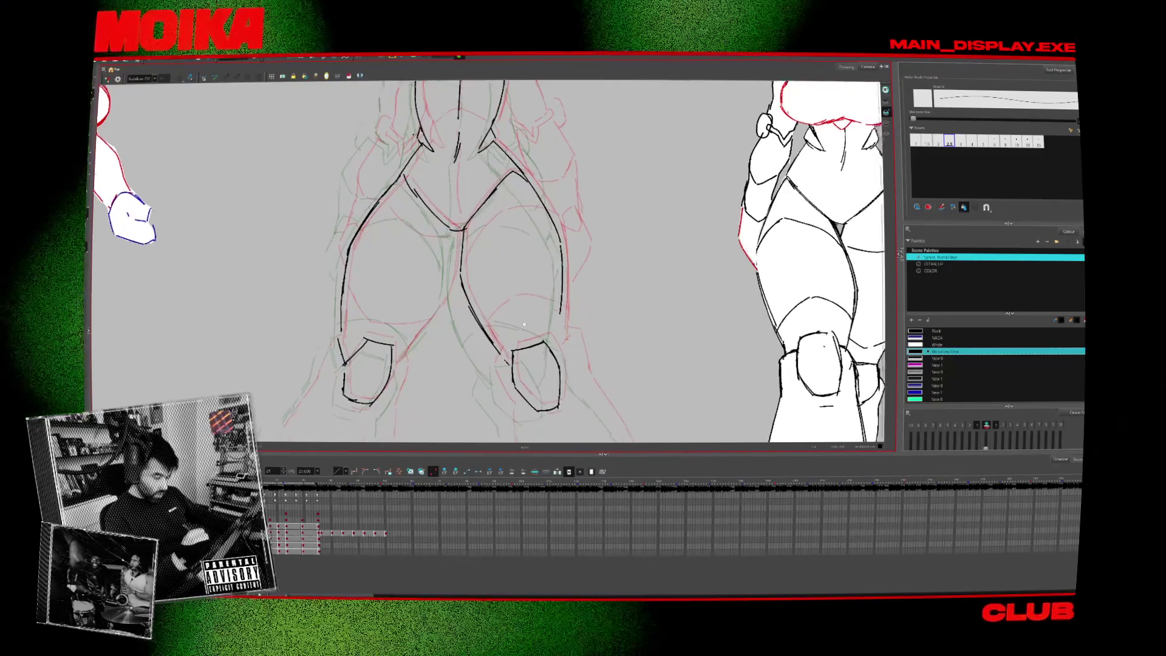
scroll(552, 272, down, 3)
scroll(551, 272, up, 5)
key(alt+b)
drag(402, 340, 403, 372)
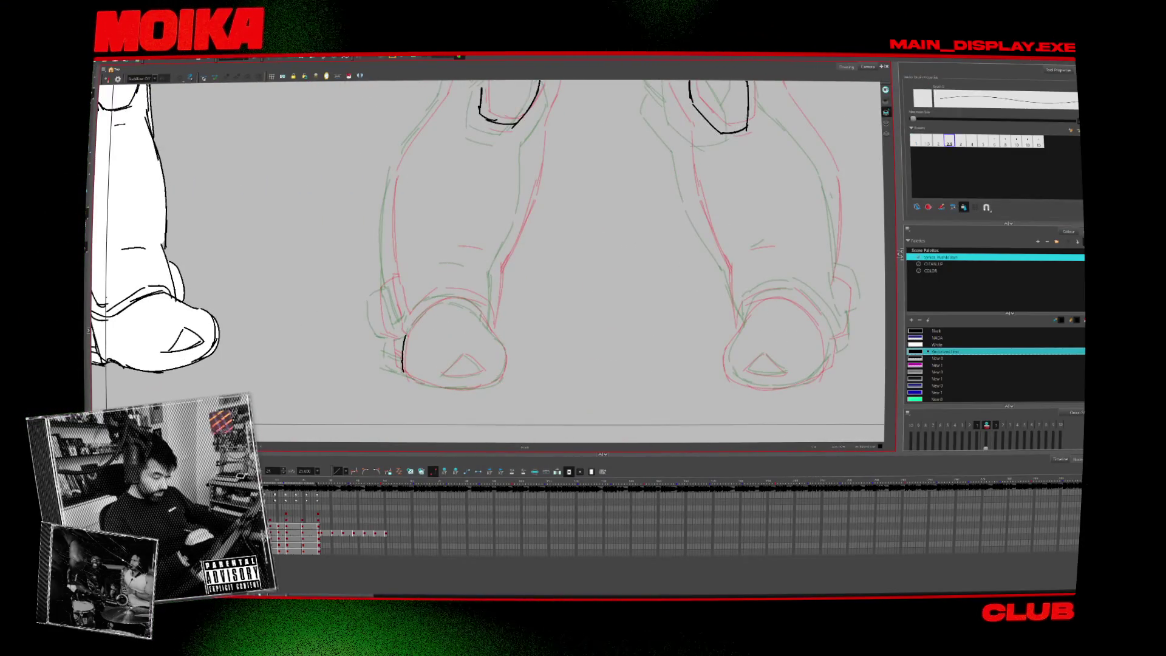
Check the rough feet in mirrored view against the clean drawing, then recentre on the left leg.
key(4)
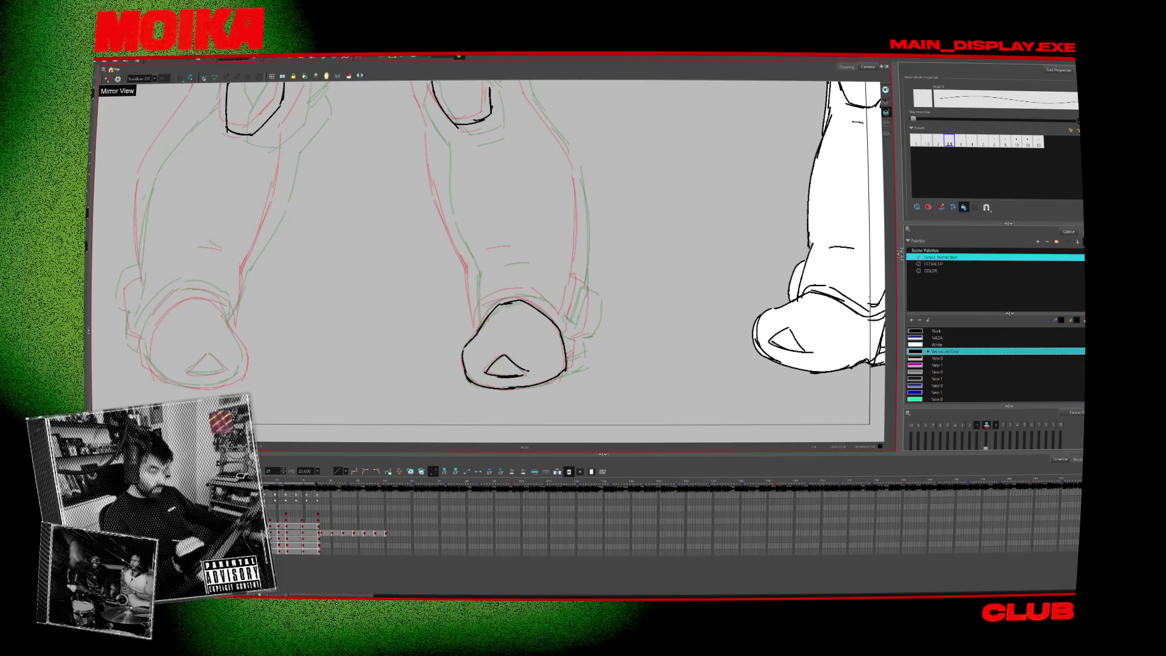
key(period)
key(comma)
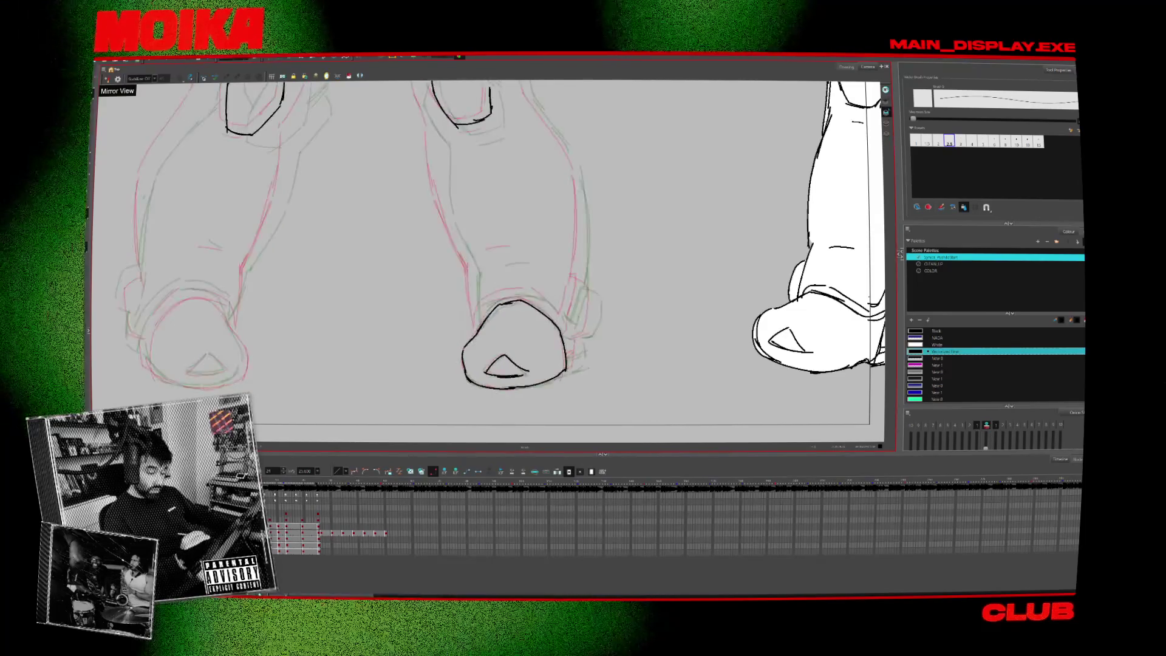
key(period)
key(comma)
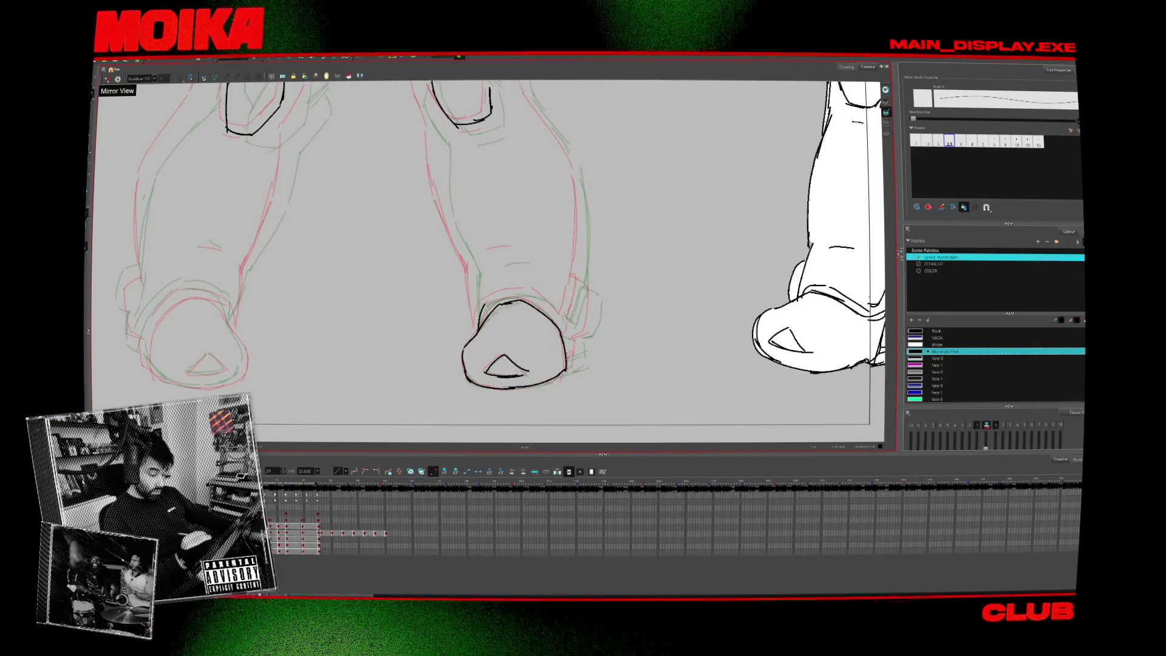
key(4)
key(period)
key(comma)
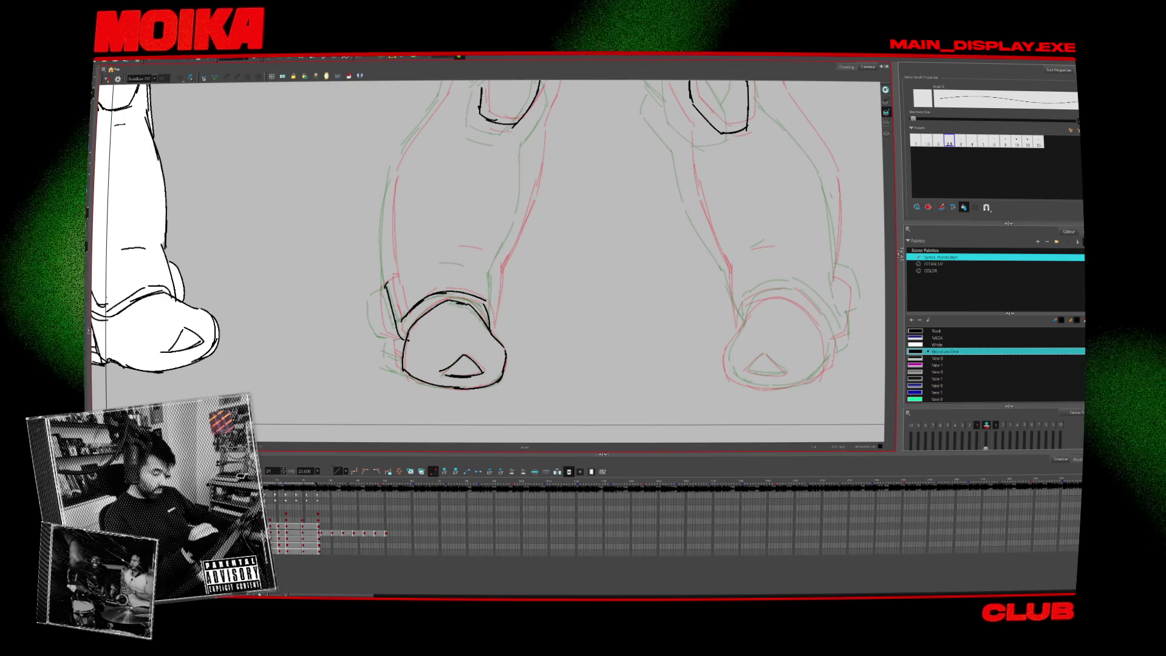
key(period)
scroll(486, 261, up, 2)
key(comma)
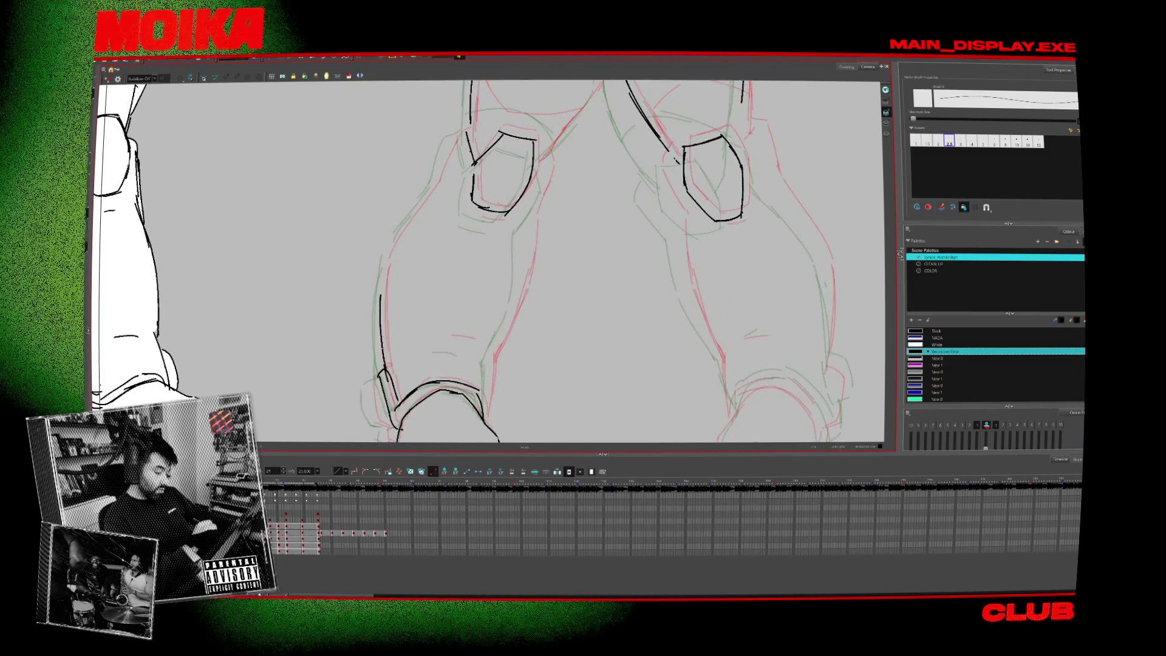
Ink the left shin contour from the lower leg up toward the knee.
drag(389, 250, 380, 300)
drag(435, 178, 386, 252)
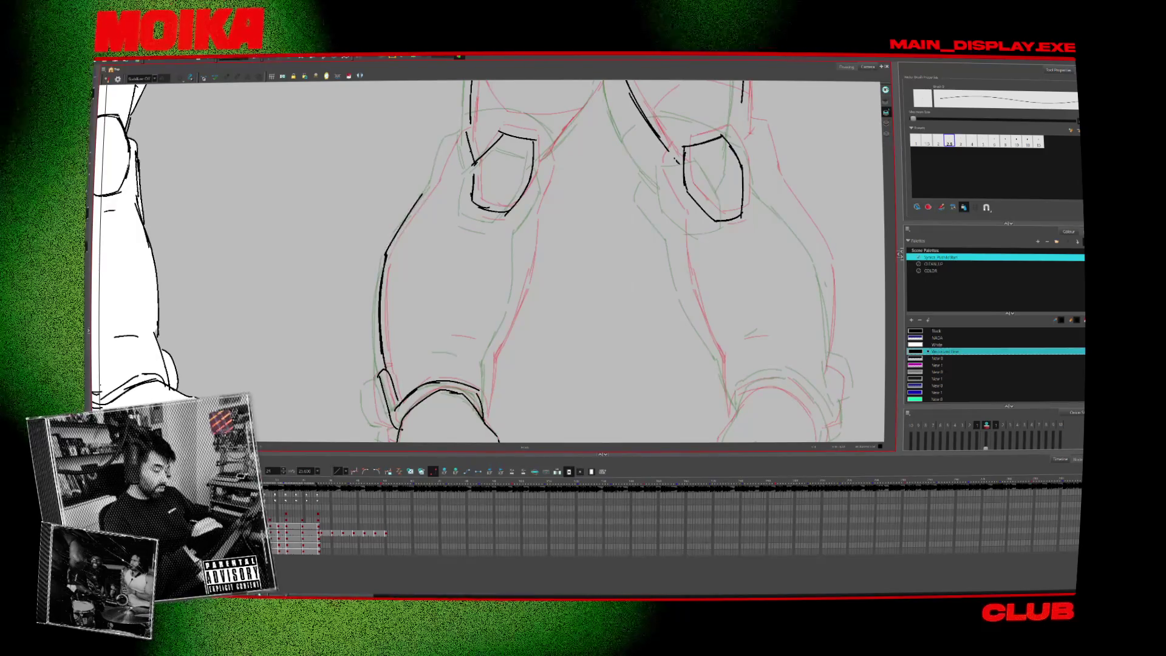
key(period)
key(comma)
drag(451, 139, 436, 179)
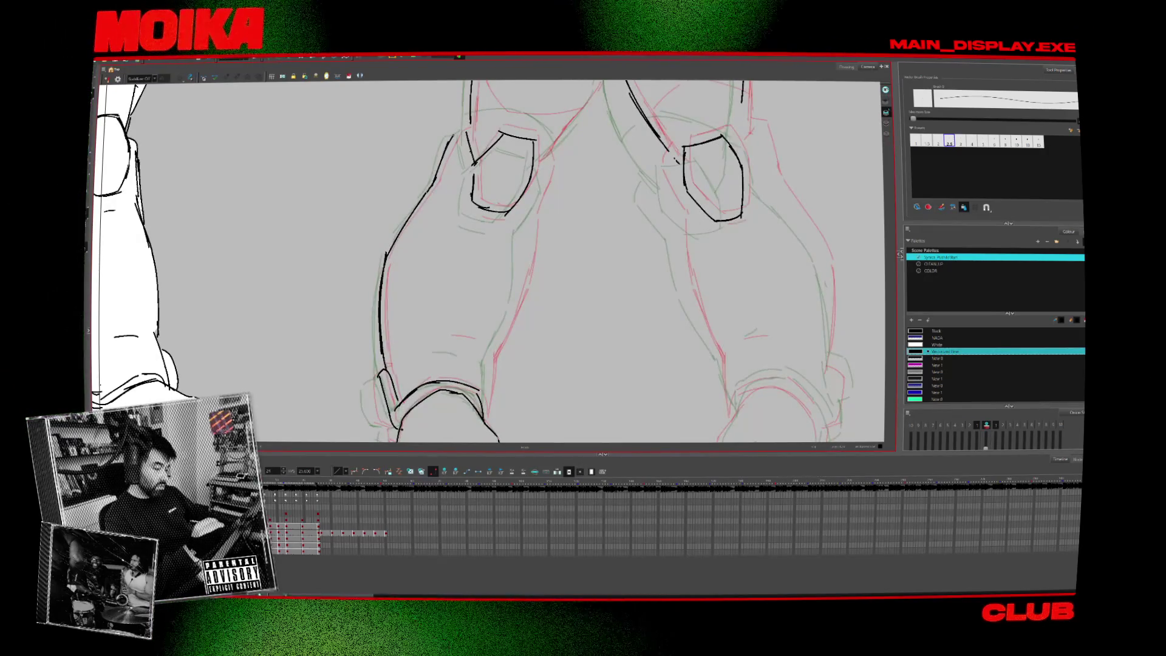
scroll(478, 261, up, 1)
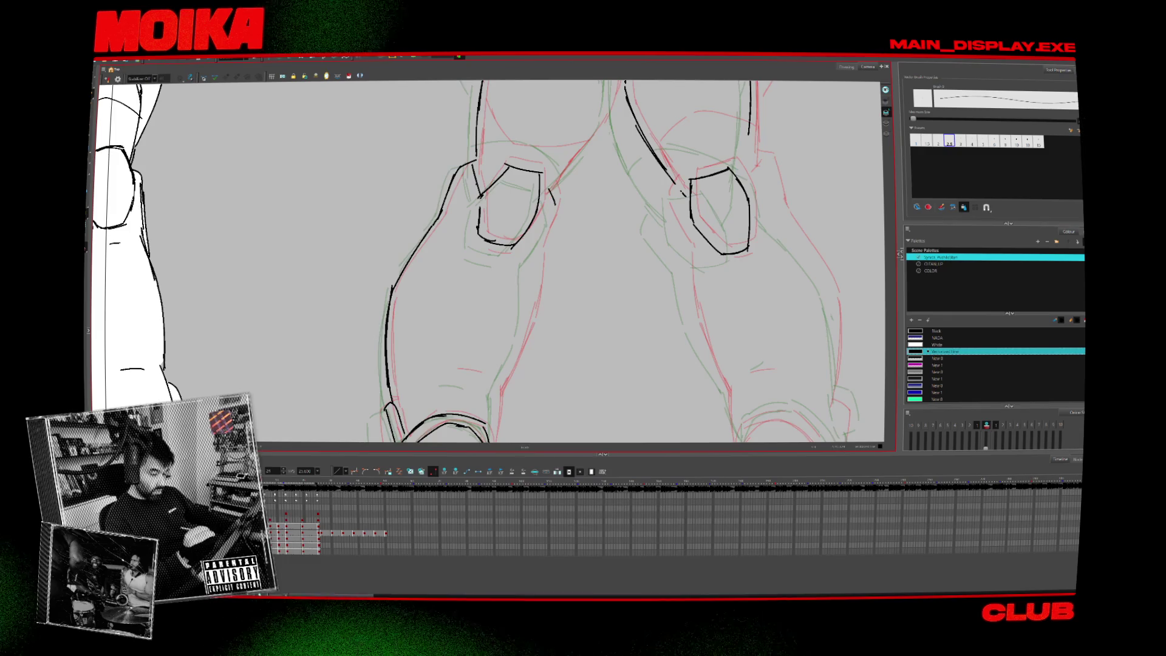
scroll(486, 261, down, 2)
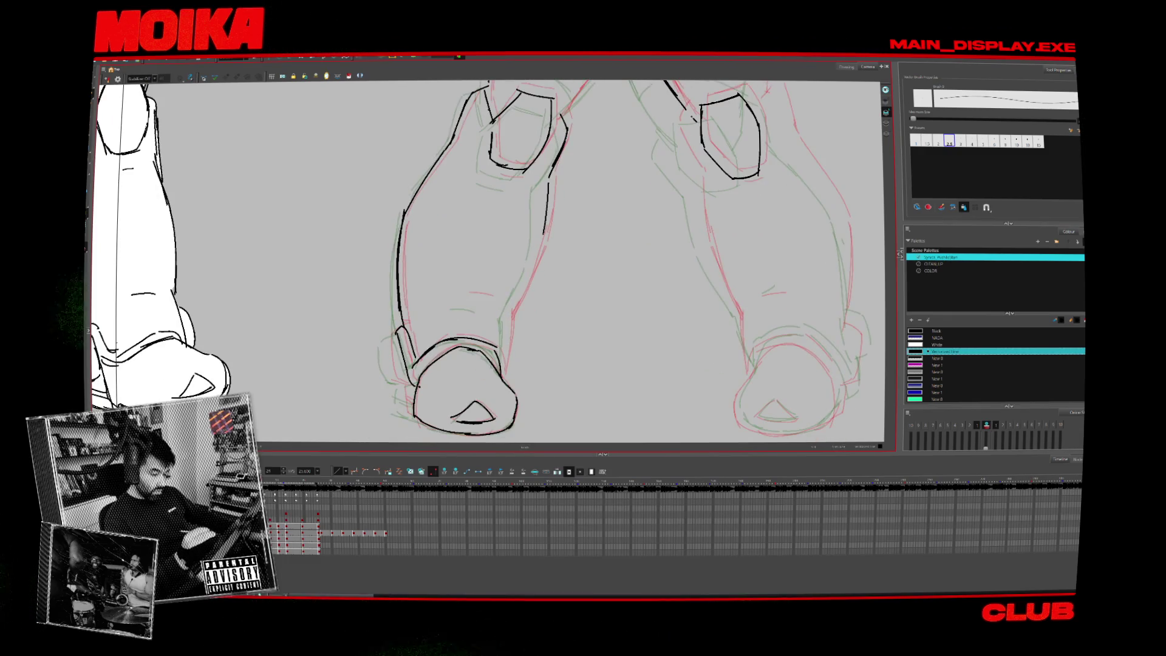
Add a short stroke on the left boot, flipping through neighbouring drawings to compare poses.
key(comma)
key(period)
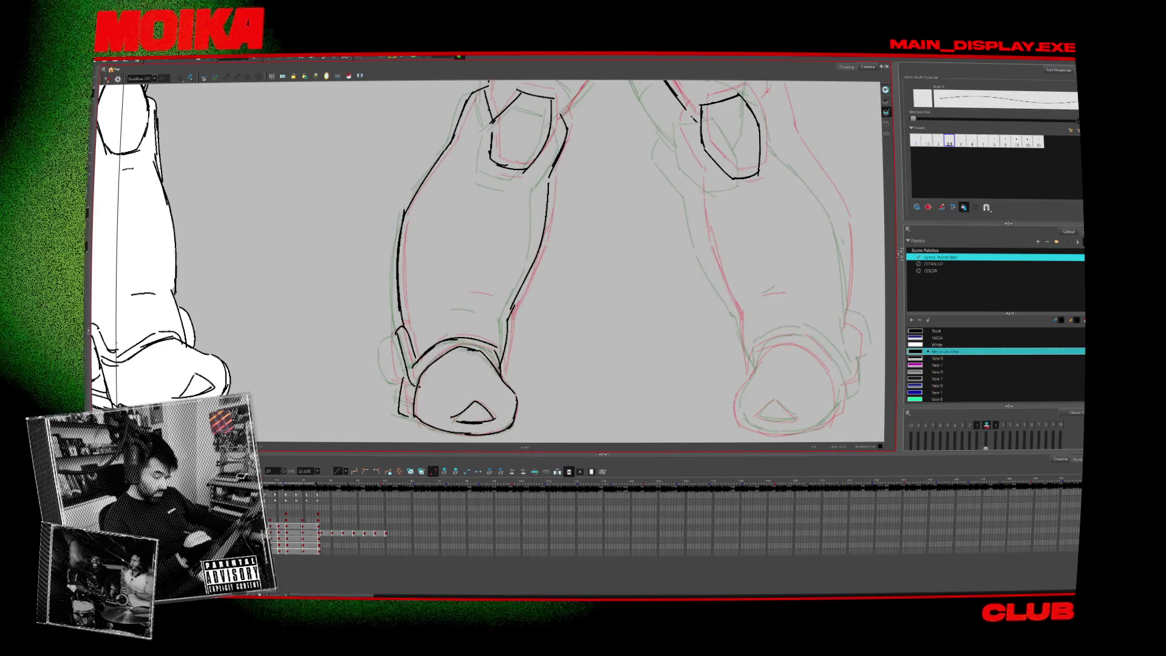
key(period)
key(period)
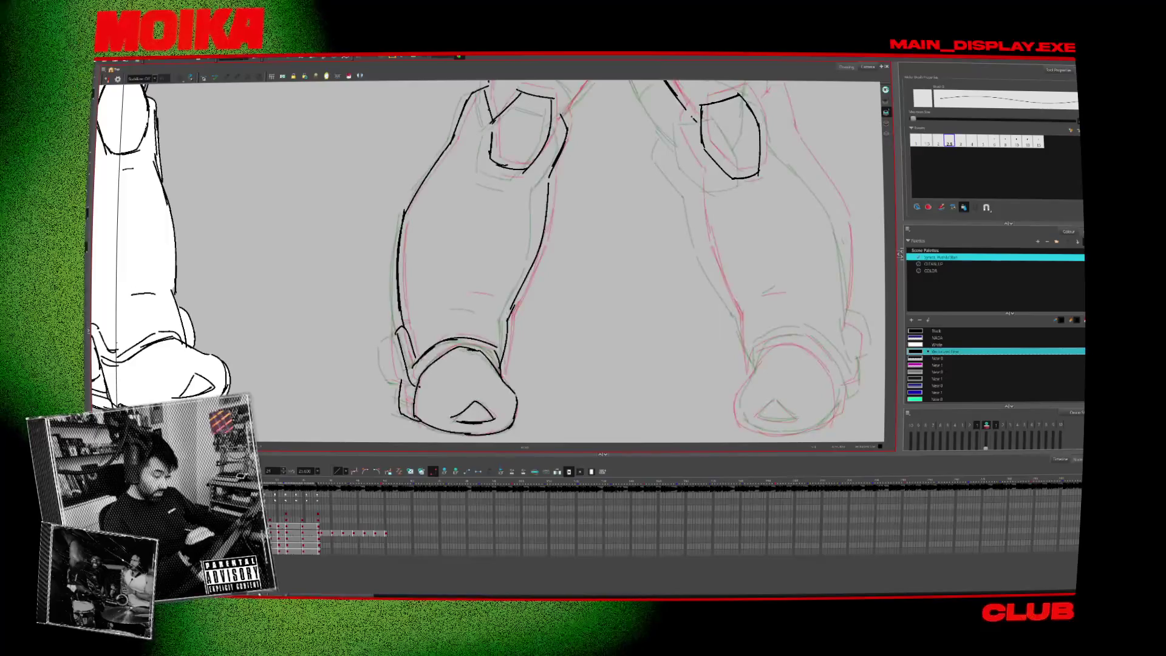
key(comma)
key(comma)
key(period)
key(period)
key(period)
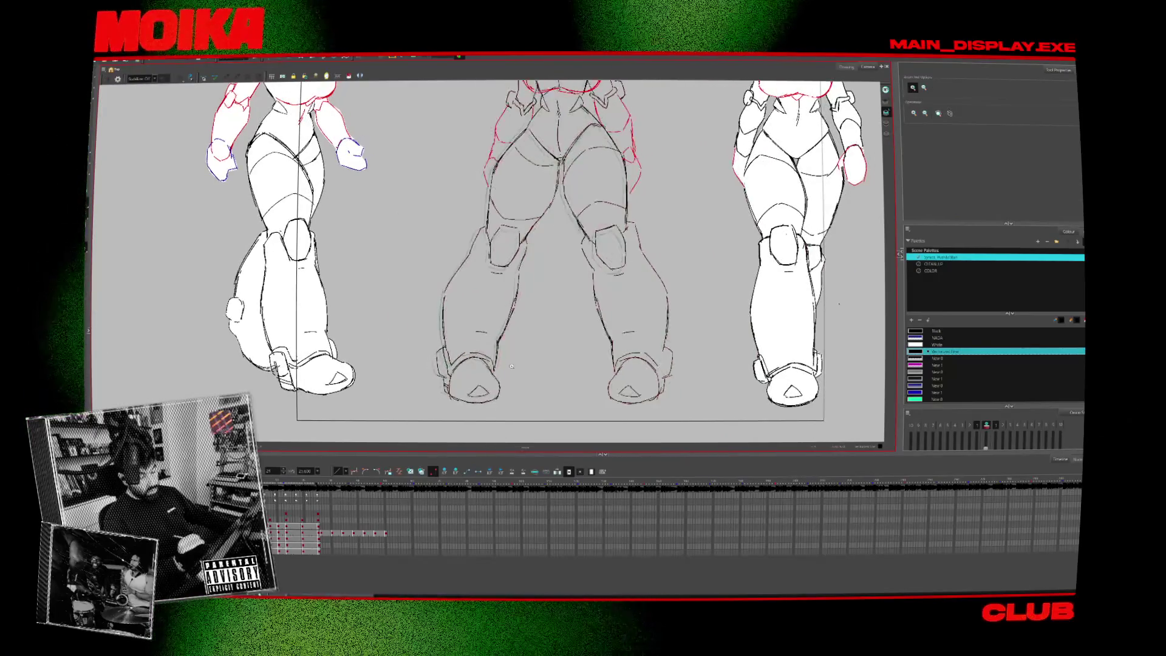
drag(499, 357, 497, 383)
key(period)
key(comma)
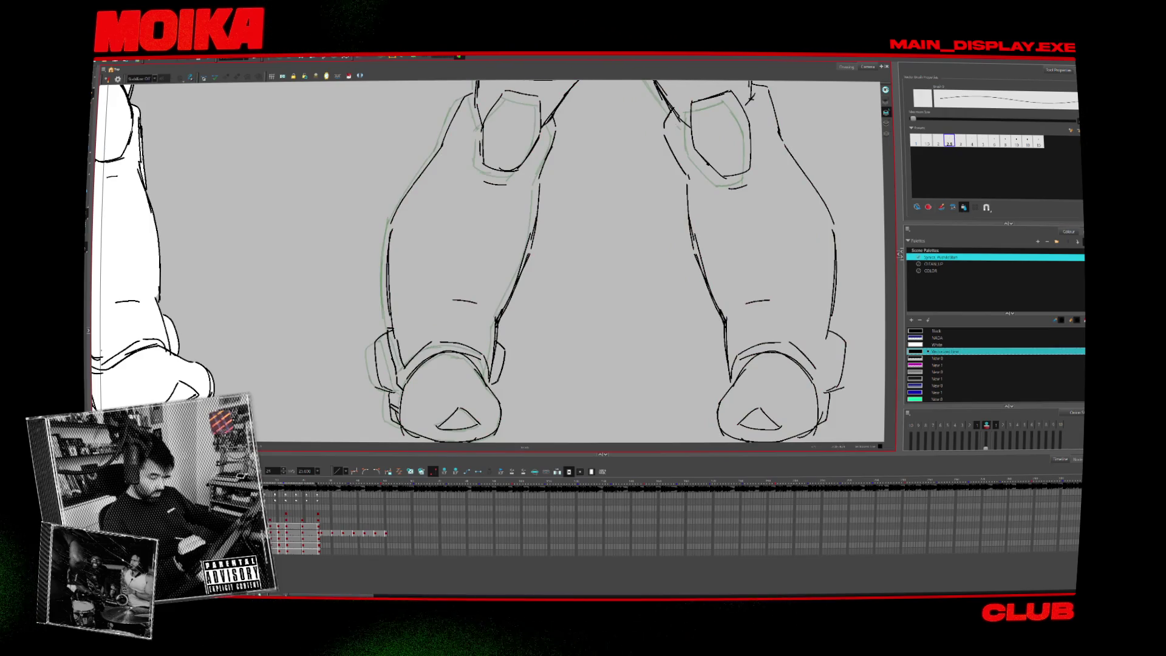
key(period)
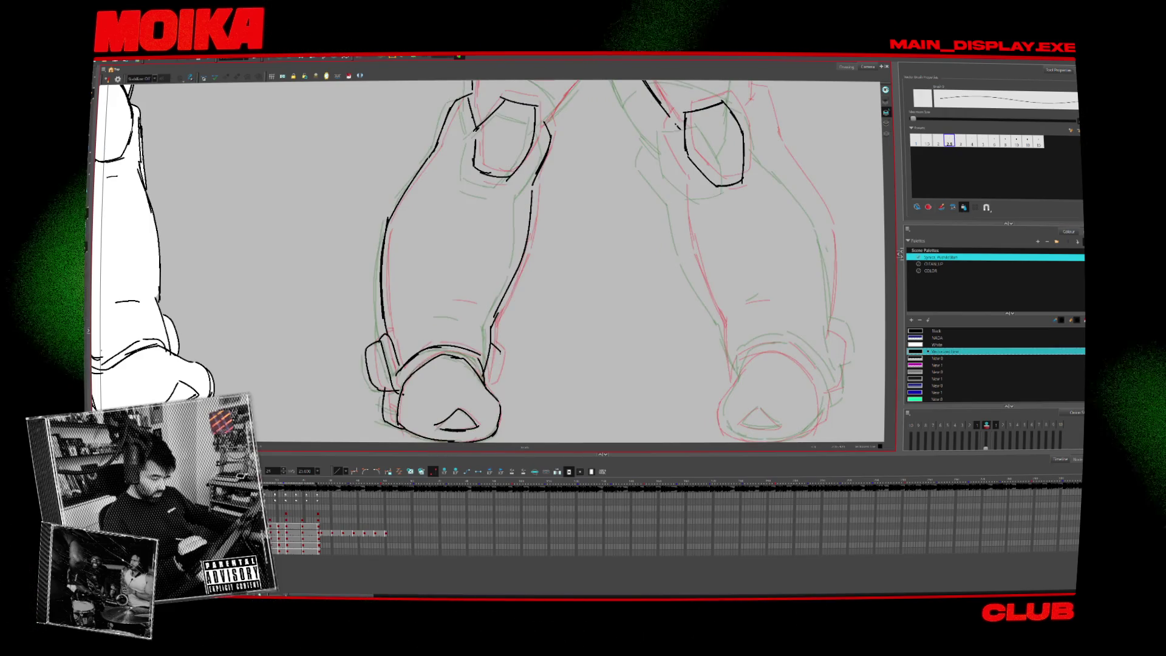
key(period)
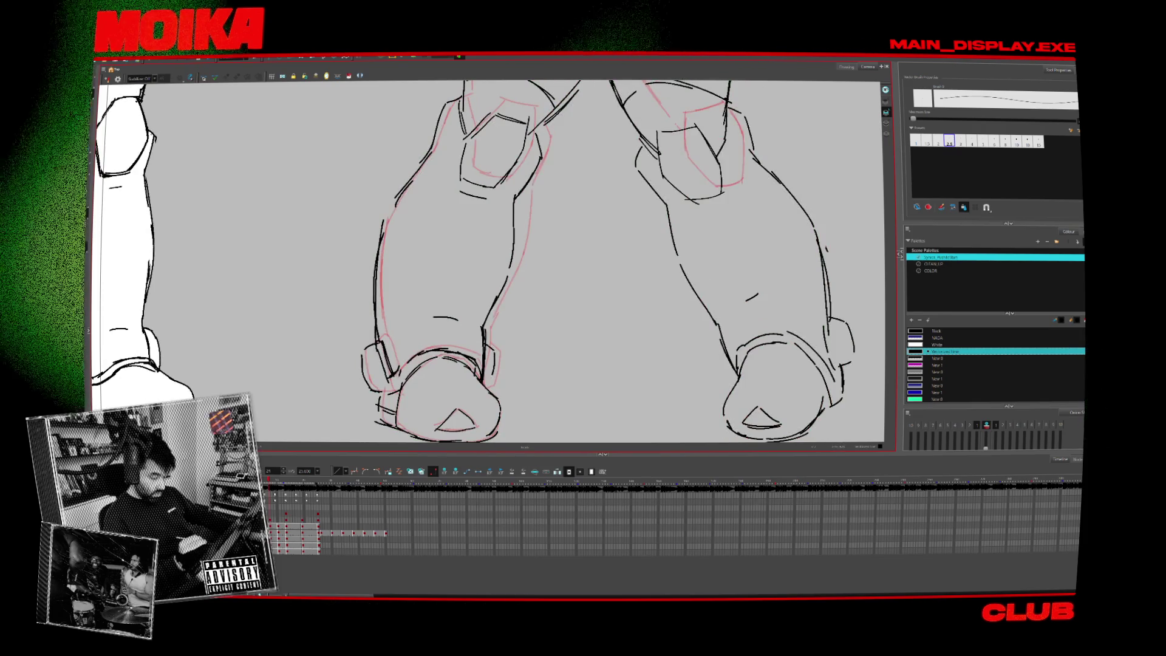
key(period)
key(period)
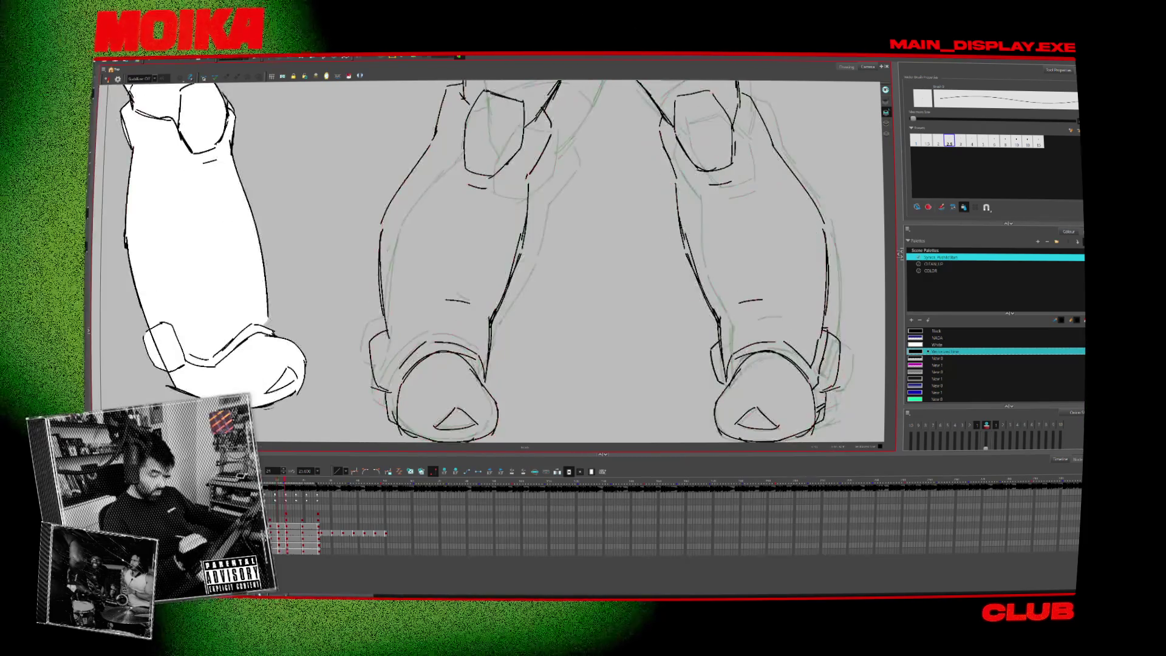
Erase stray strokes and slightly narrow the selected leg strokes, checking against neighbouring drawings.
key(period)
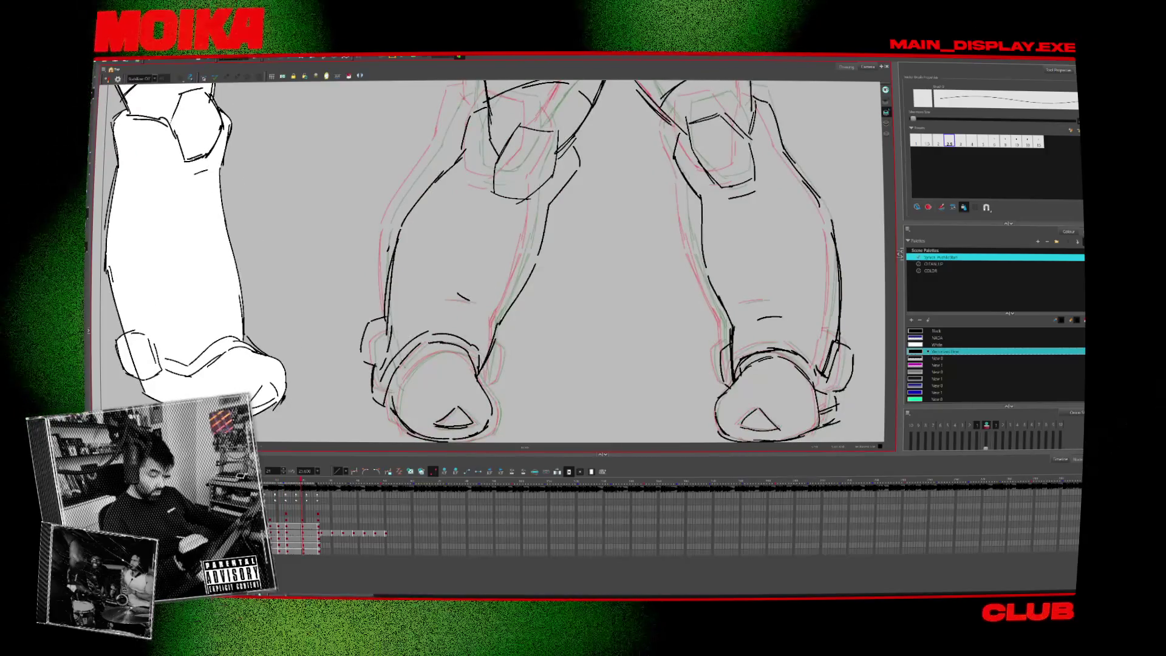
key(comma)
key(comma)
key(period)
key(period)
key(alt+e)
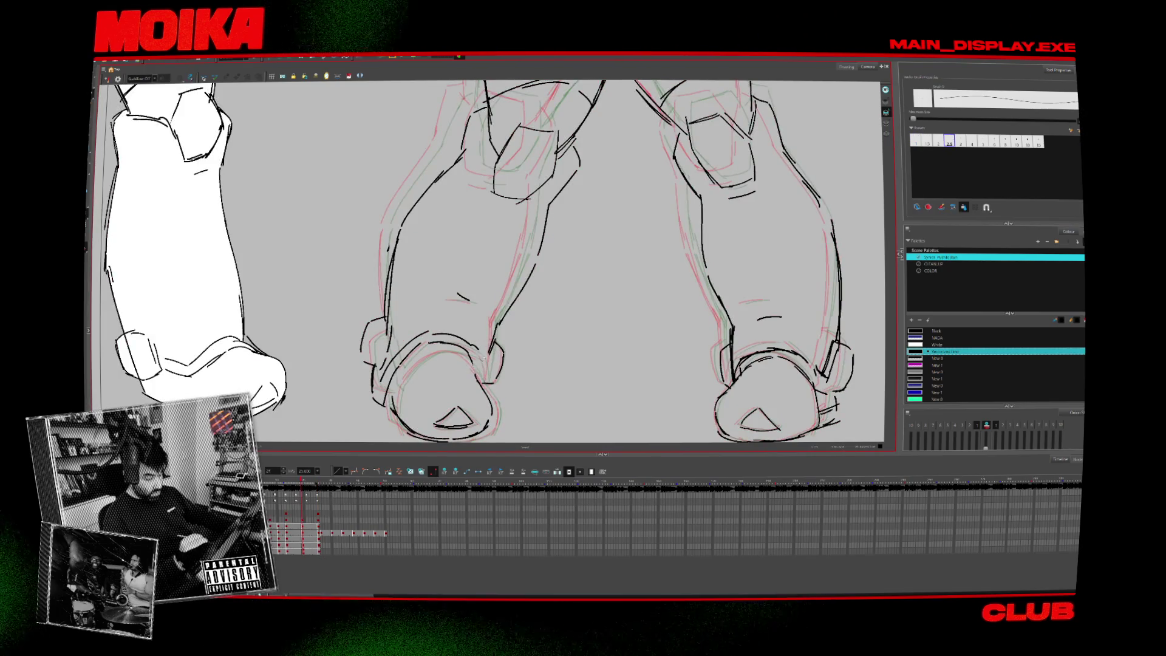
key(period)
key(period)
key(period)
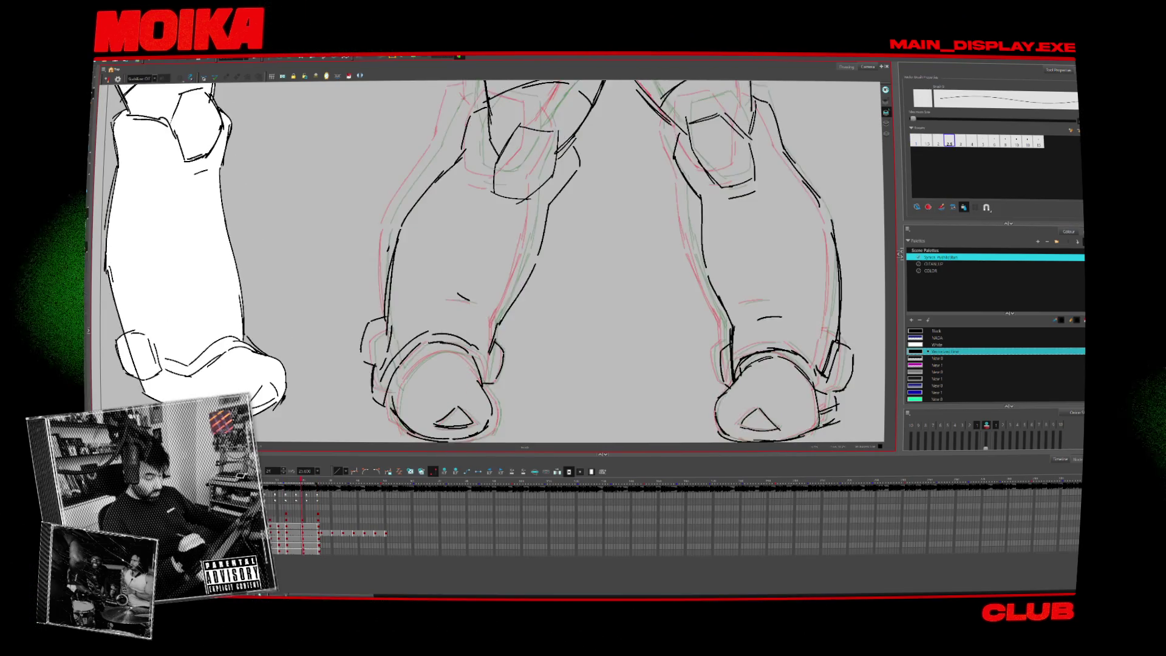
key(comma)
key(comma)
key(comma)
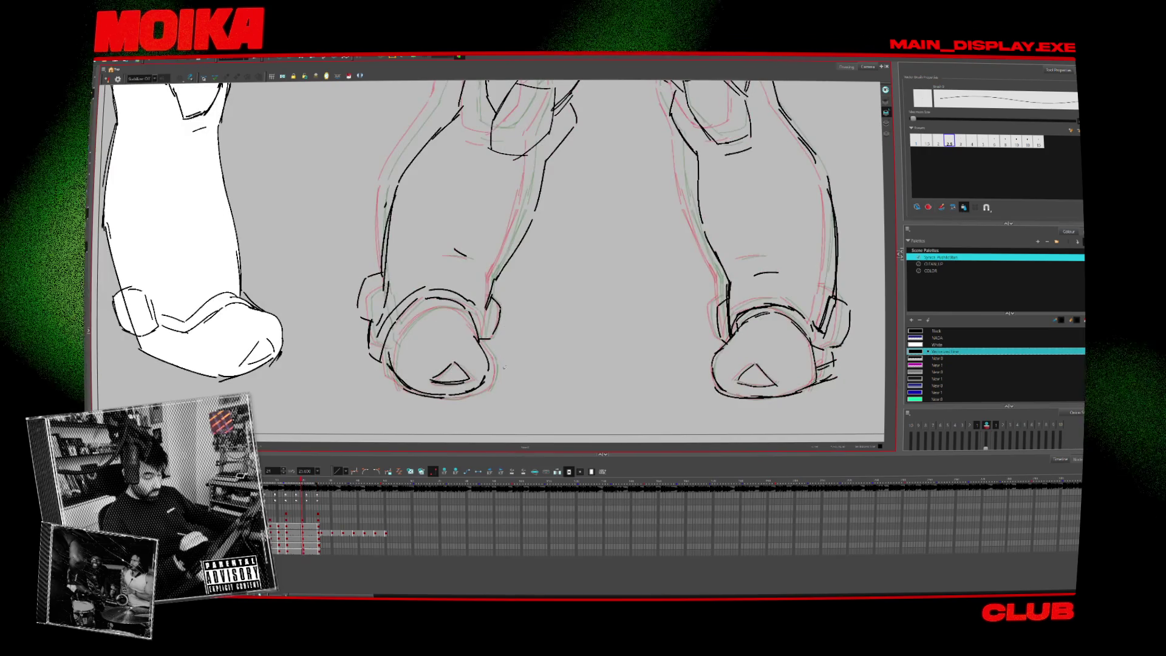
drag(357, 291, 359, 291)
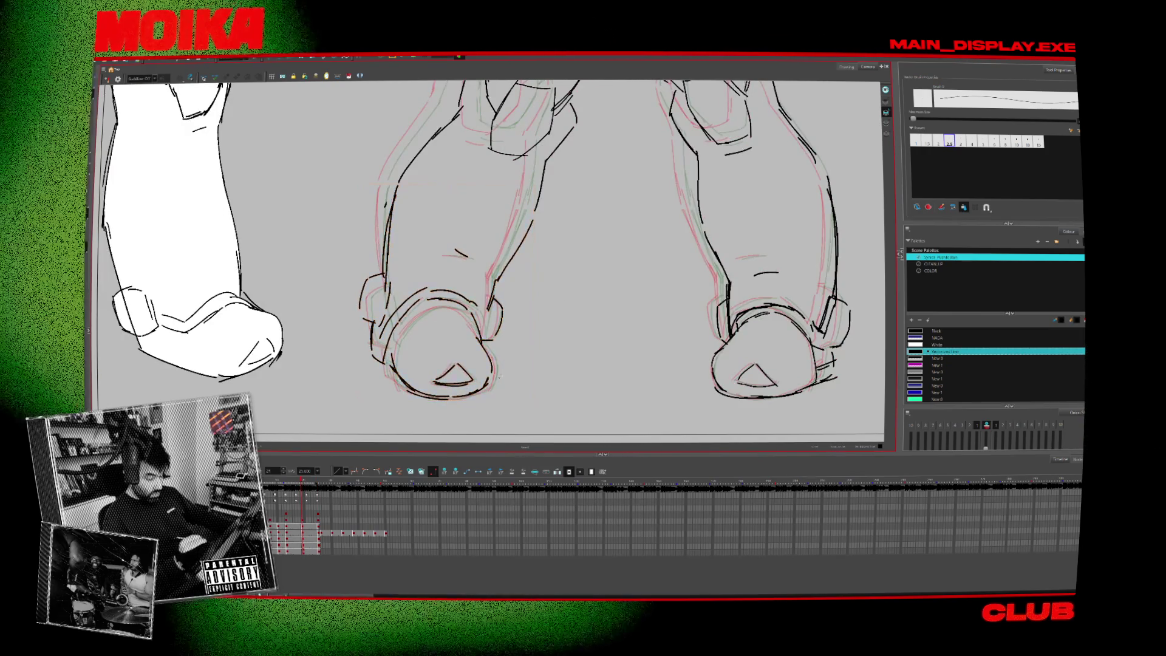
key(period)
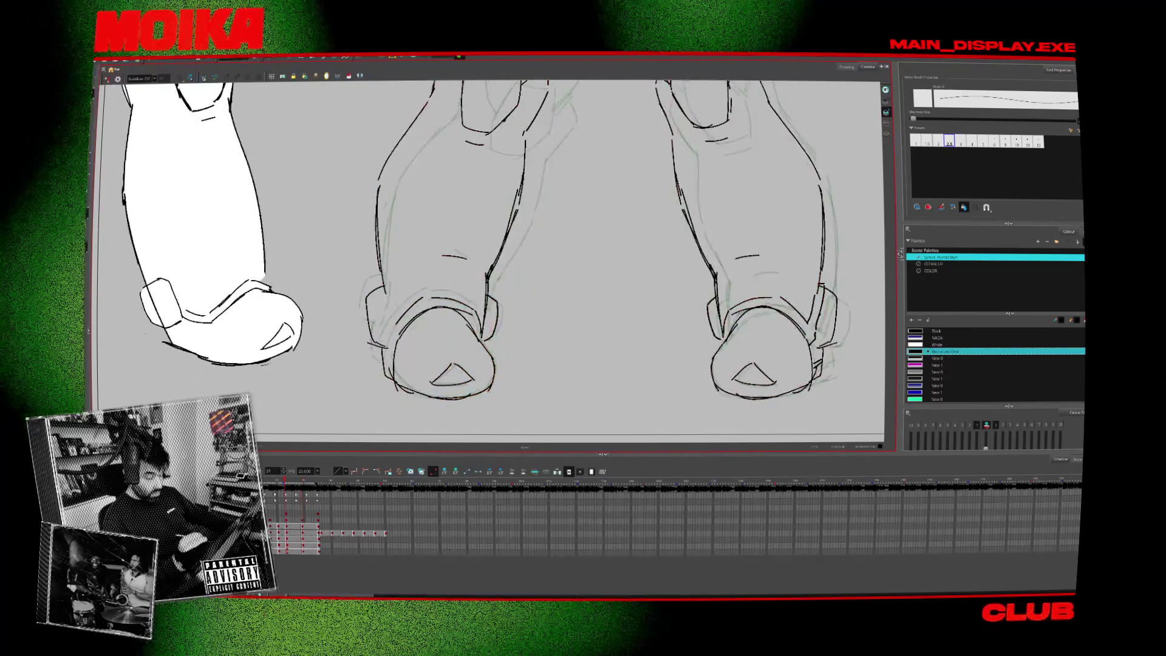
key(comma)
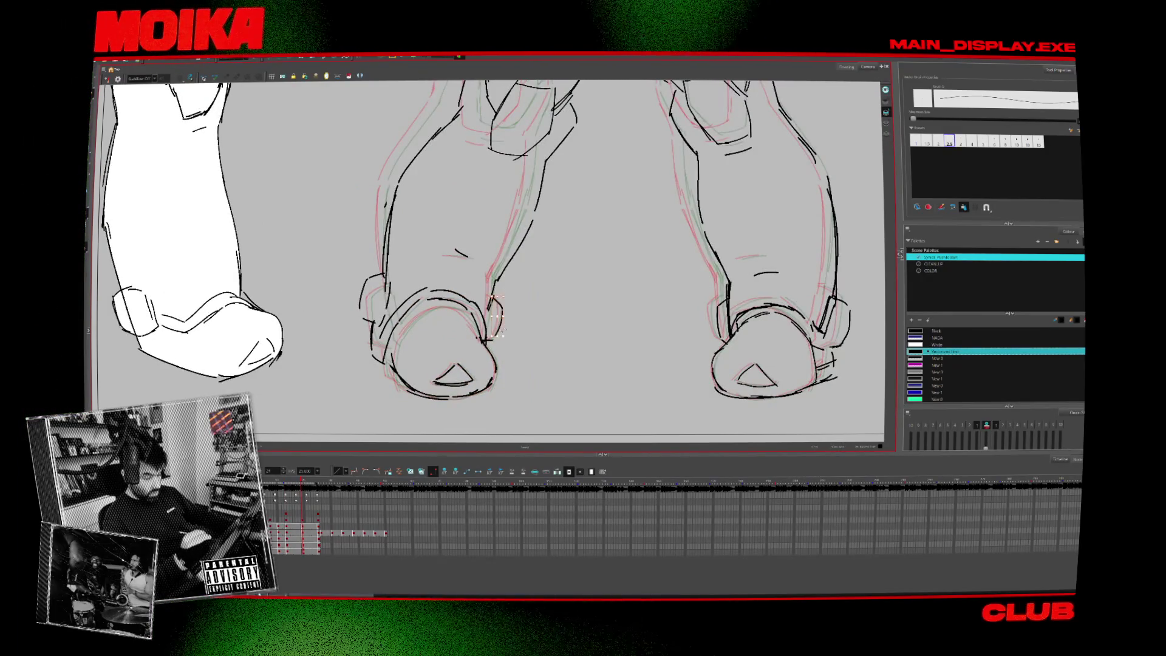
Zoom out to all three full figures and play back the animation.
key(alt+z)
drag(495, 296, 443, 381)
scroll(432, 238, up, 2)
key(alt+e)
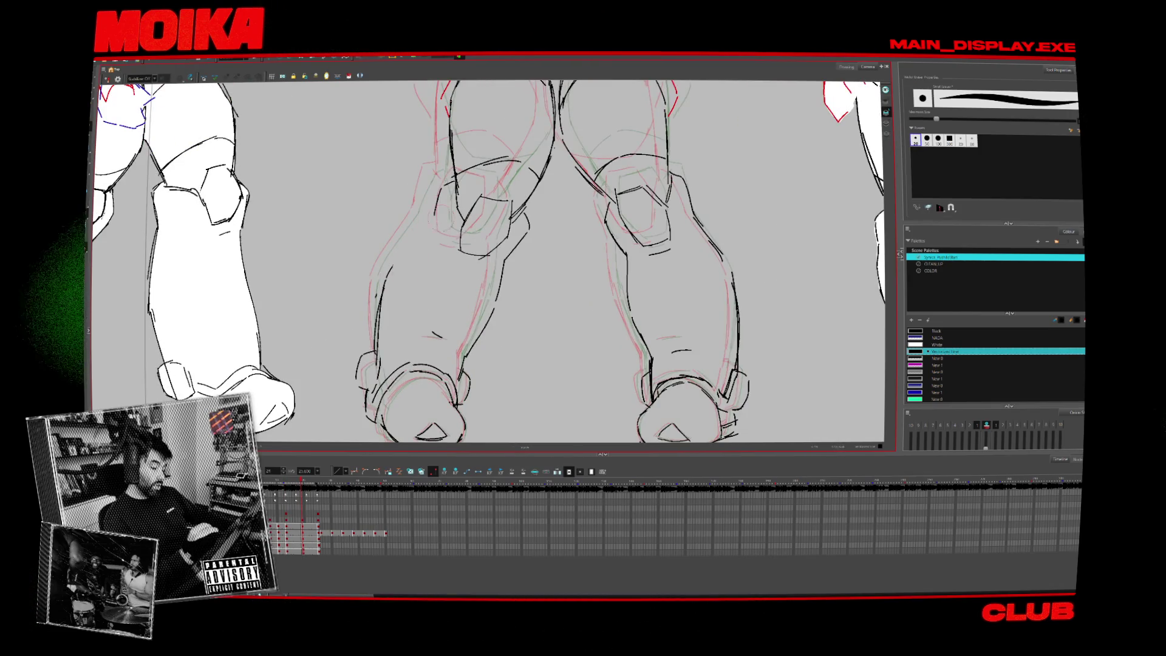
key(alt+z)
drag(430, 221, 454, 295)
key(space)
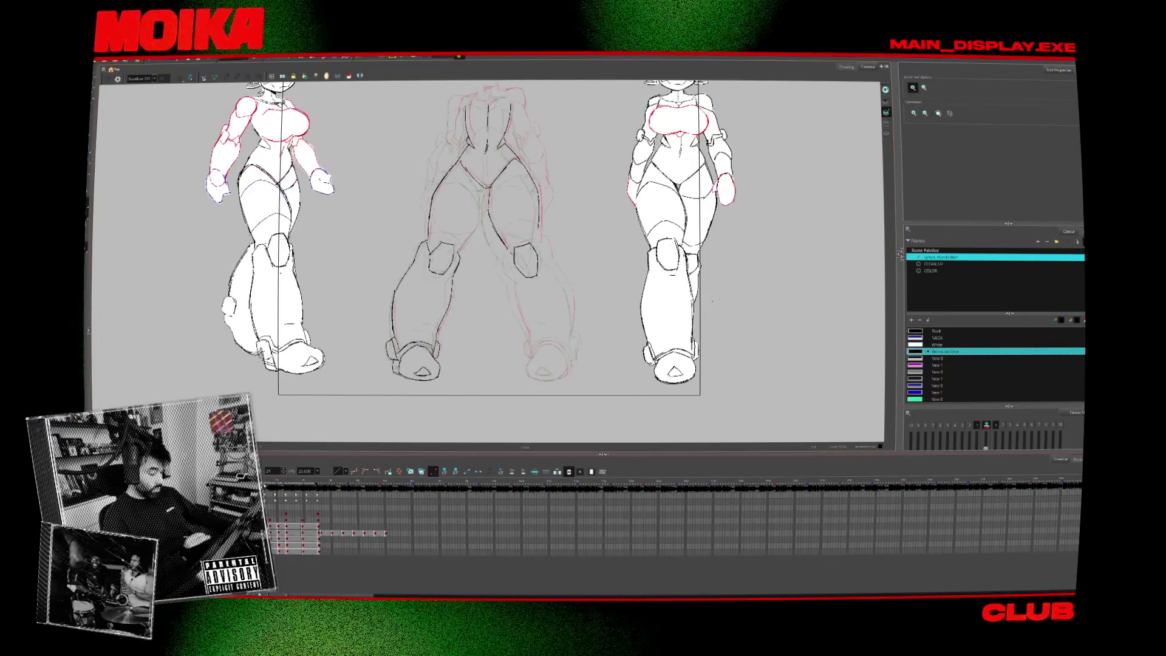
Ink the hip line, the inner thigh curve and the bottom curve of the thigh.
scroll(485, 182, up, 3)
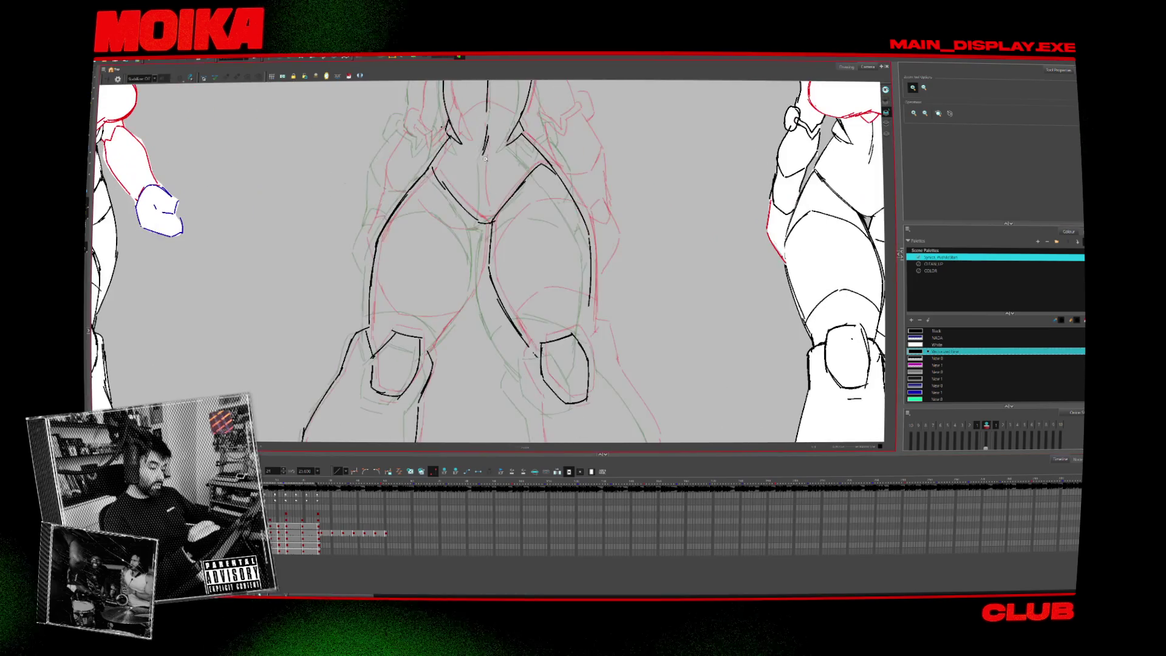
key(alt+b)
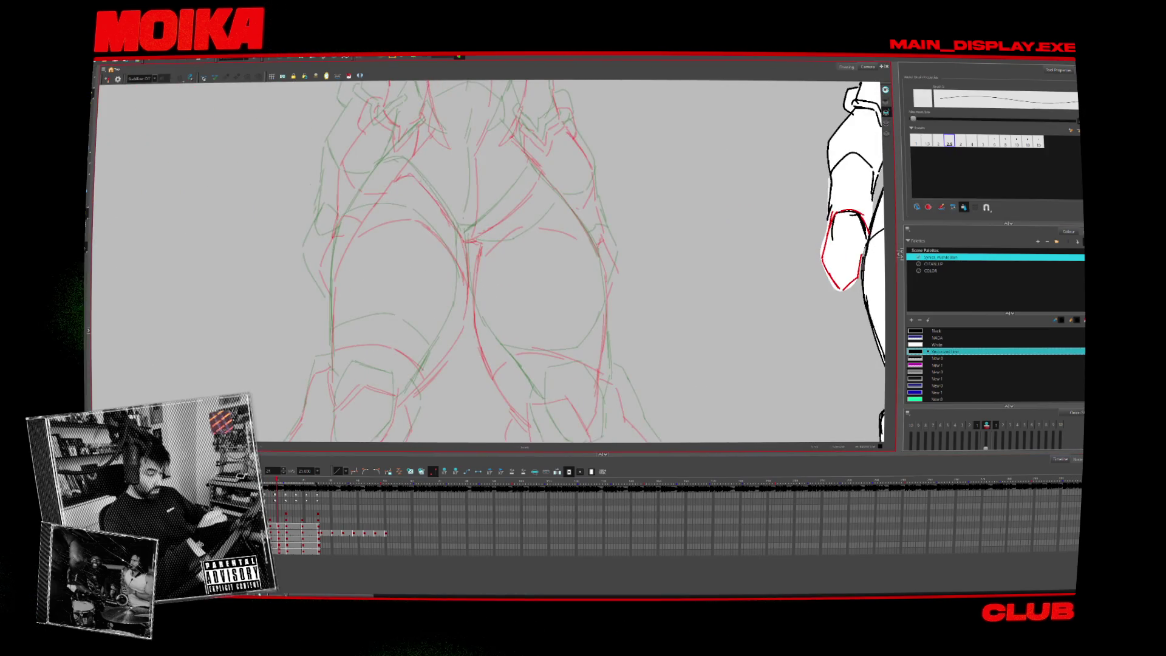
drag(399, 161, 470, 231)
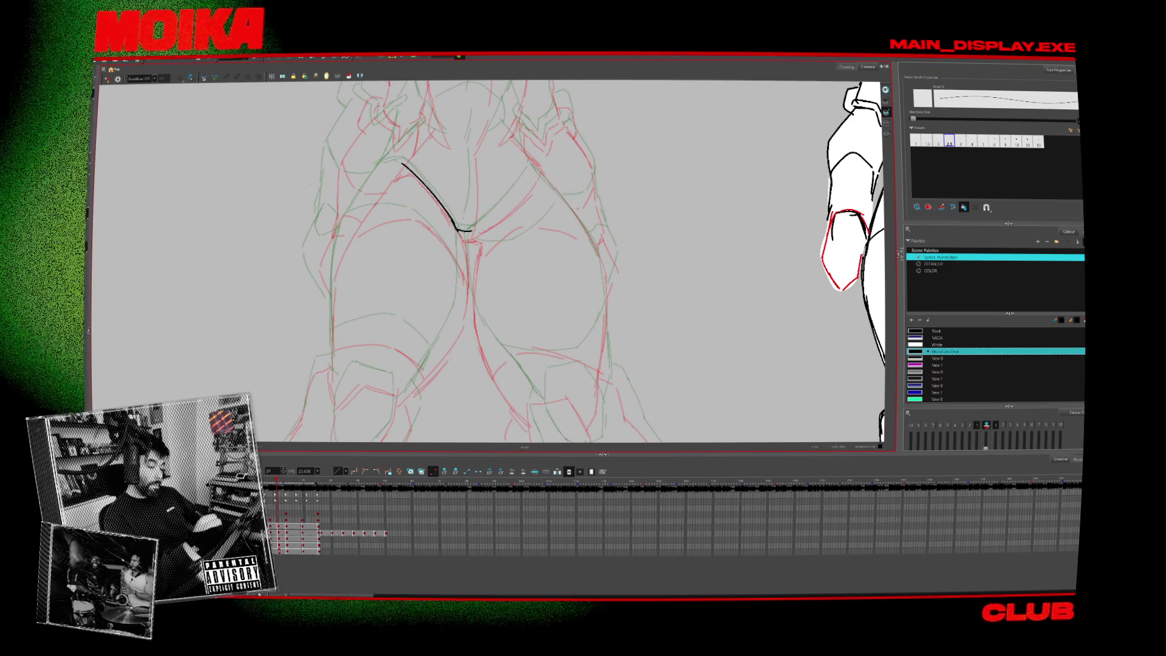
mouse_move(333, 319)
mouse_down()
mouse_move(337, 250)
mouse_move(381, 169)
mouse_up()
mouse_move(461, 229)
mouse_down()
mouse_move(468, 188)
mouse_move(504, 125)
mouse_up()
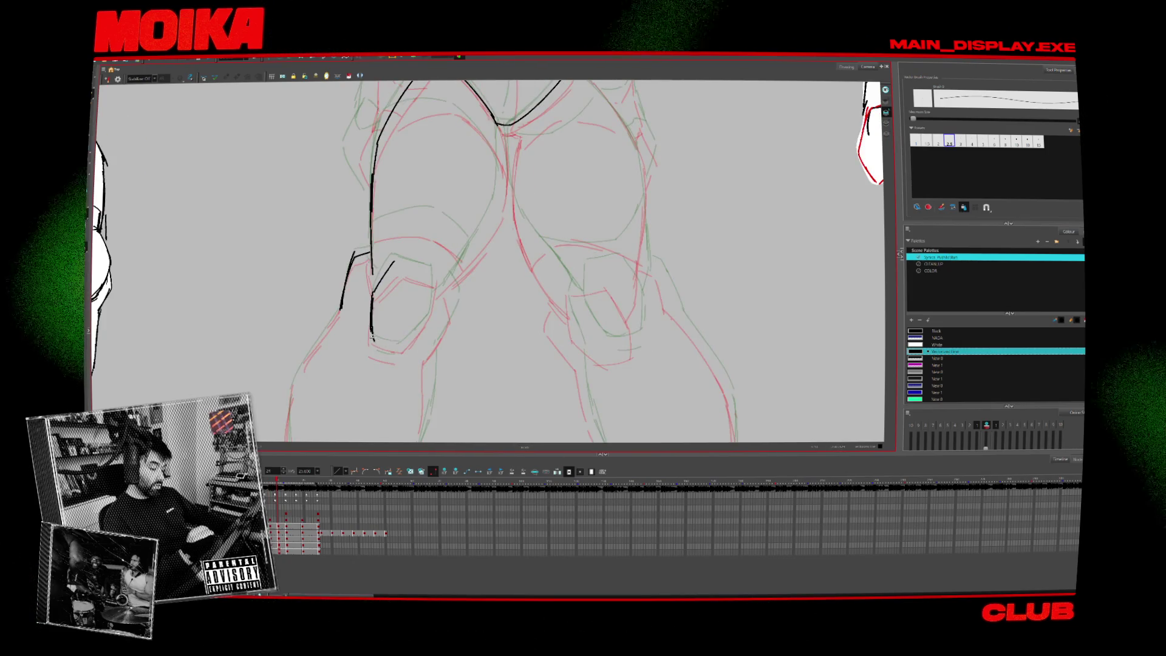
drag(372, 336, 404, 346)
Ink the left knee pad's top edge, the right knee pad's lower edge and side, and a leg line.
mouse_move(395, 262)
mouse_down()
mouse_move(434, 297)
mouse_move(461, 262)
mouse_up()
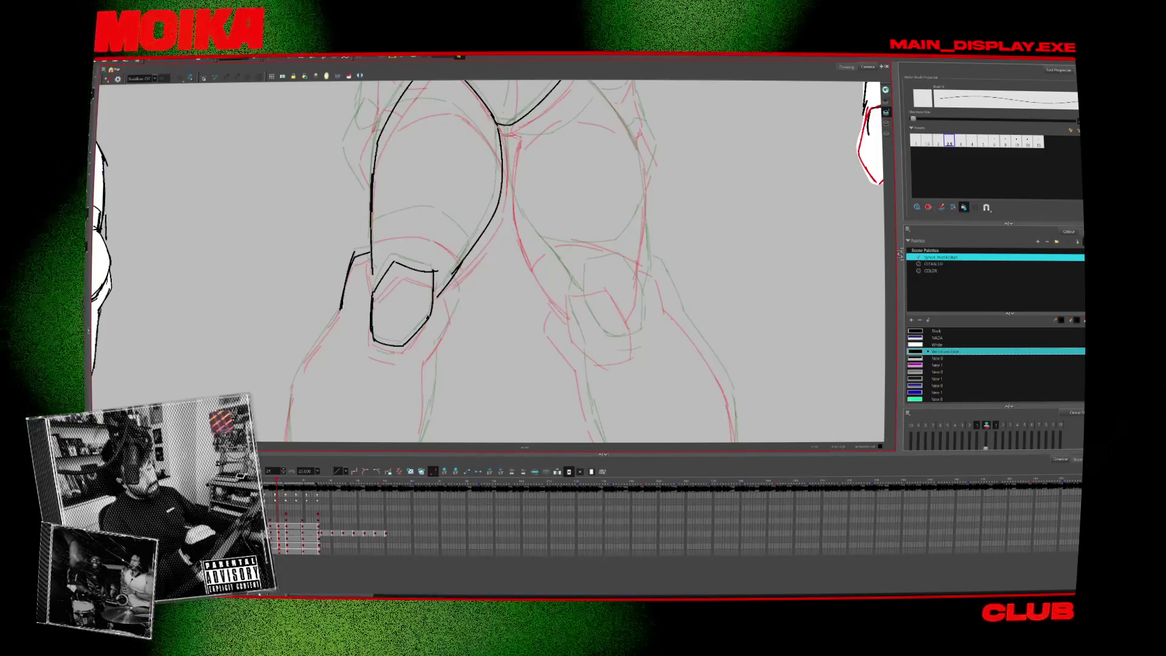
key(2)
key(2)
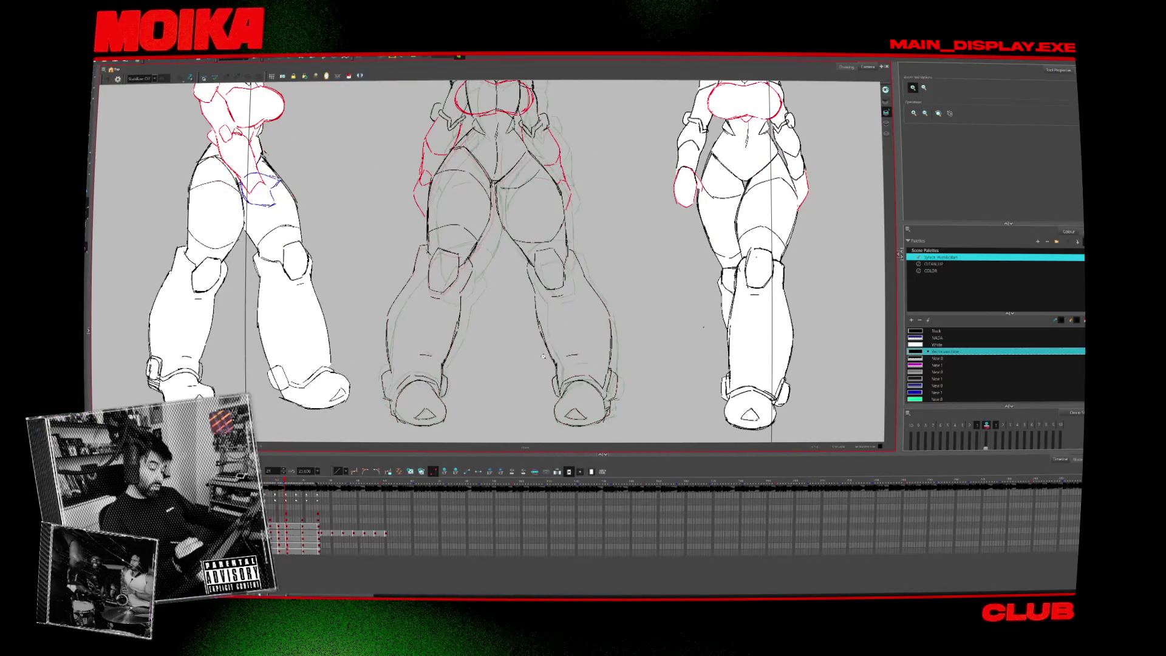
key(1)
key(1)
key(alt+b)
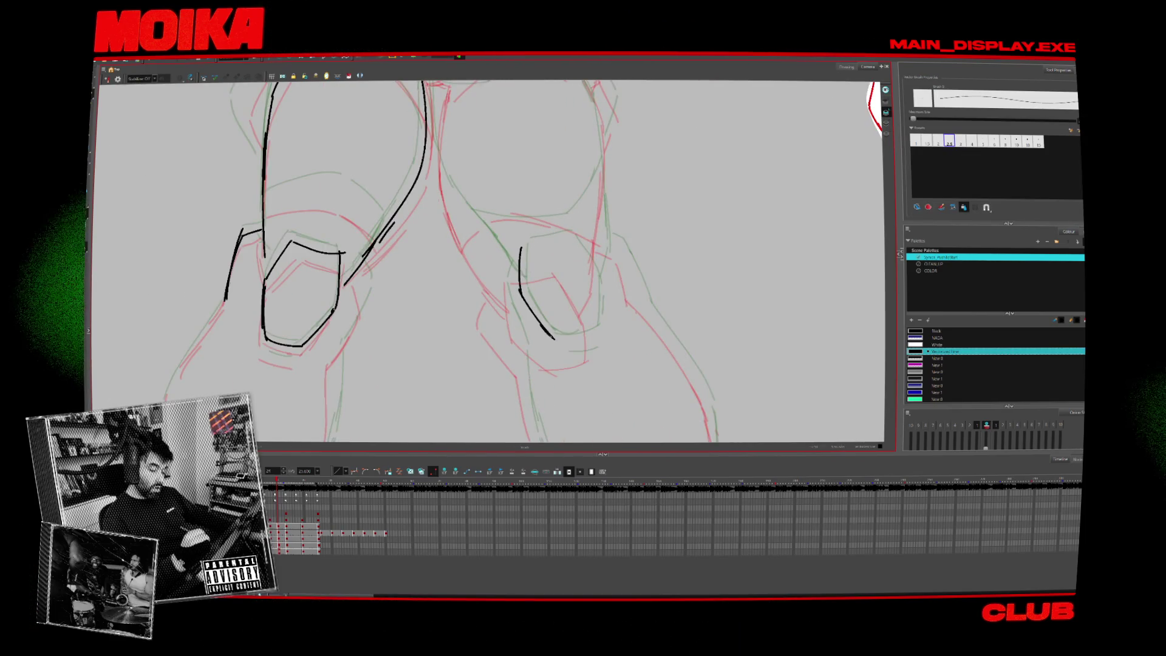
drag(553, 338, 598, 317)
drag(565, 239, 594, 281)
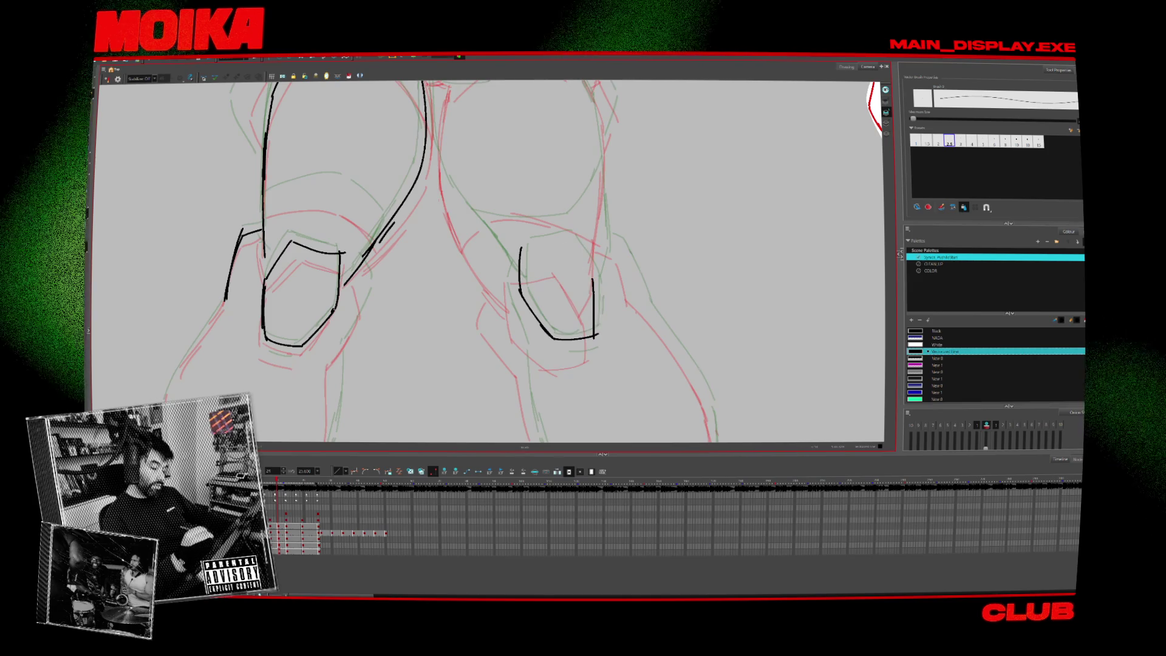
key(v)
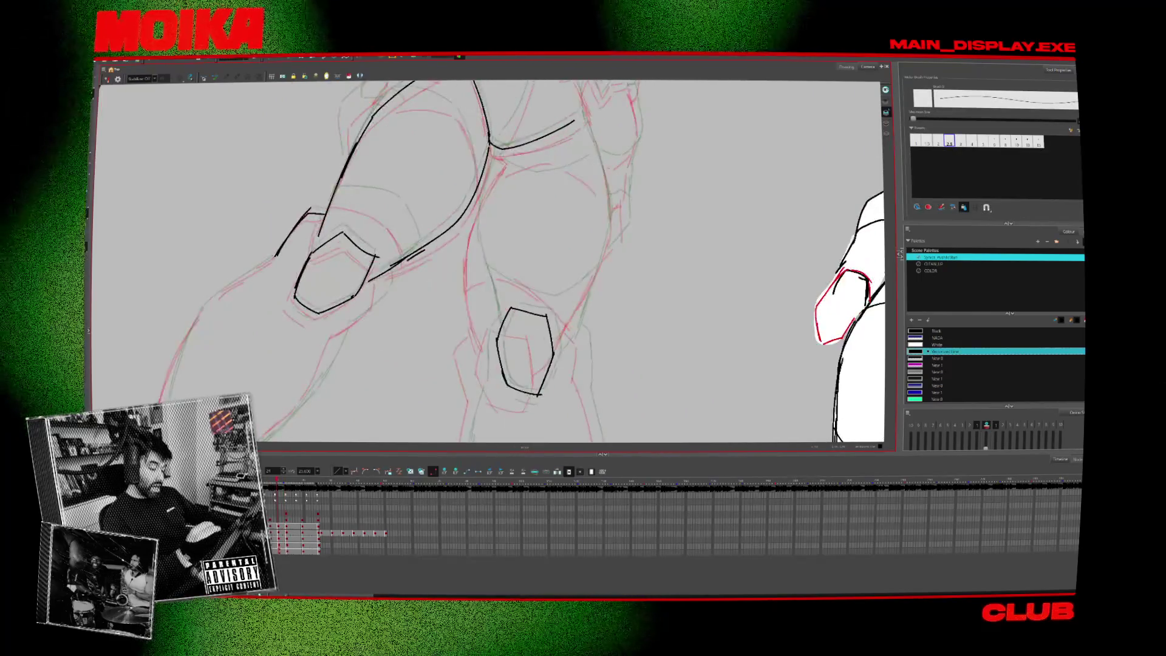
drag(477, 230, 491, 308)
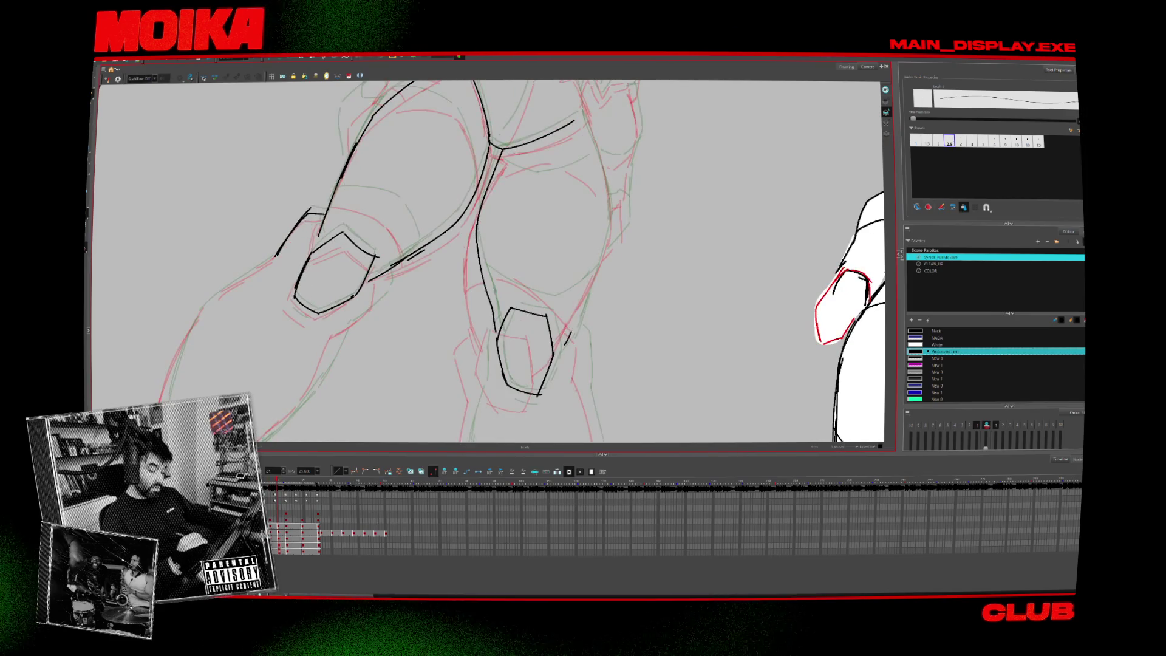
Undo a stray chest stroke, straighten the canvas, and ink a vertical chest centre line.
key(4)
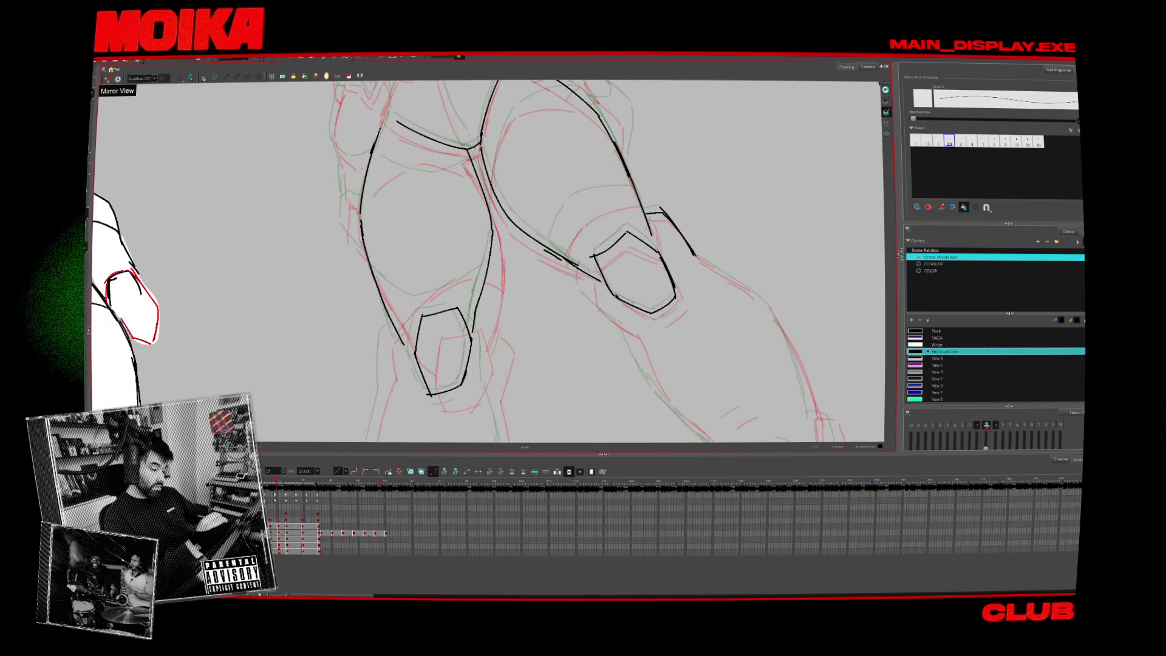
scroll(486, 261, up, 5)
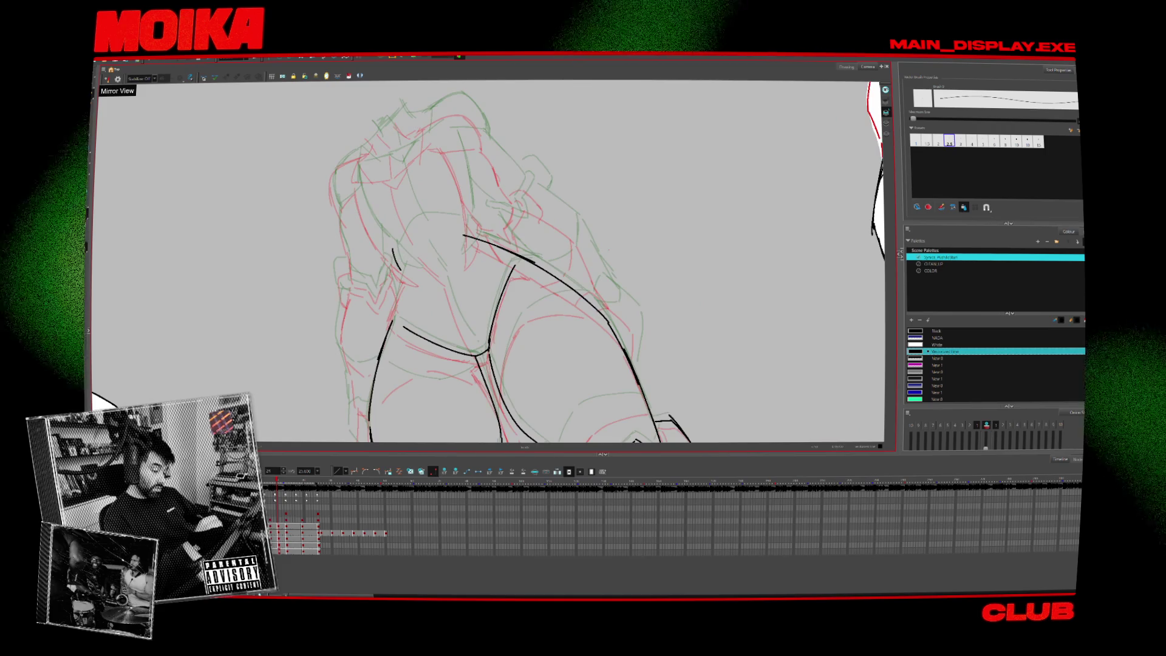
drag(396, 250, 425, 274)
drag(467, 226, 465, 255)
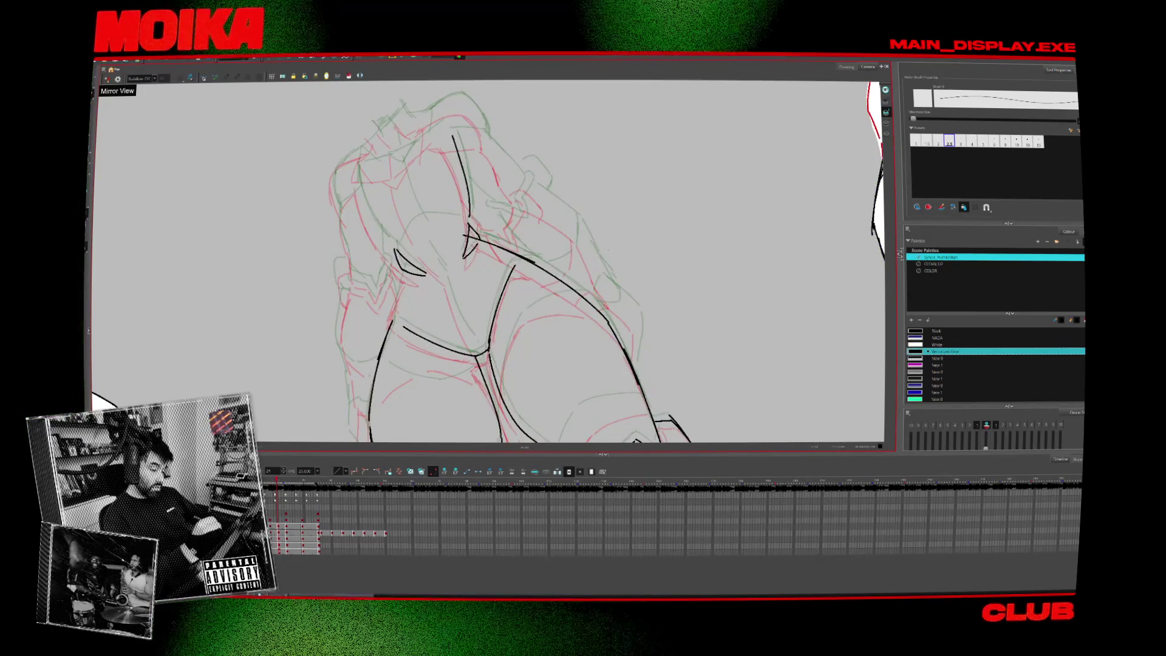
key(ctrl+z)
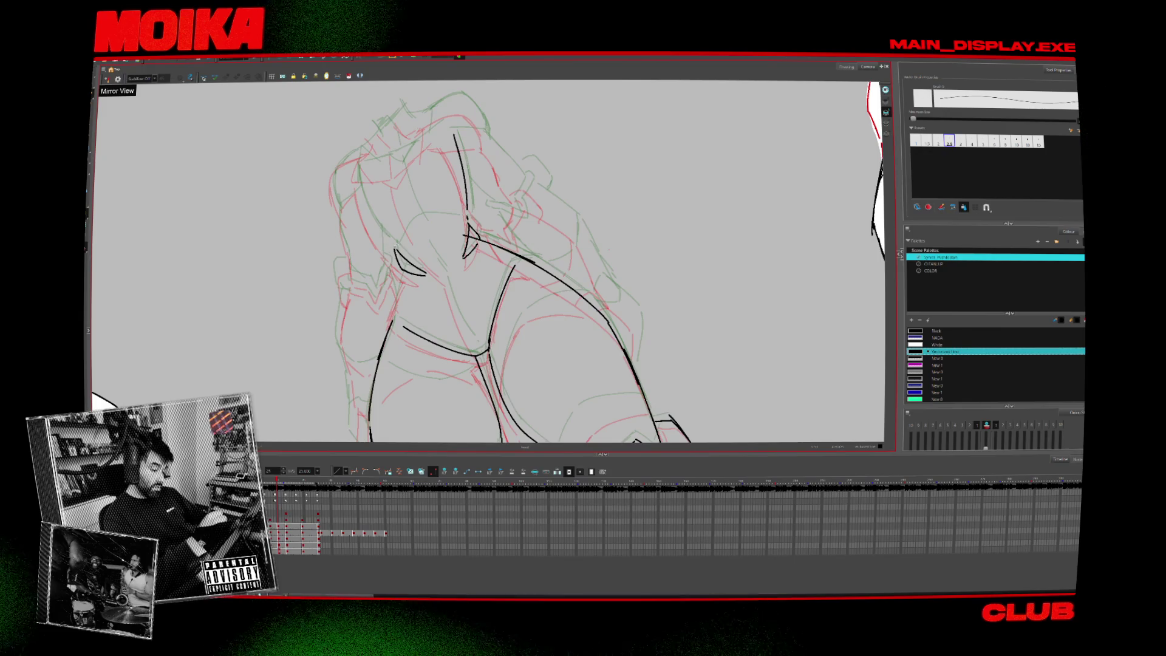
key(shift+x)
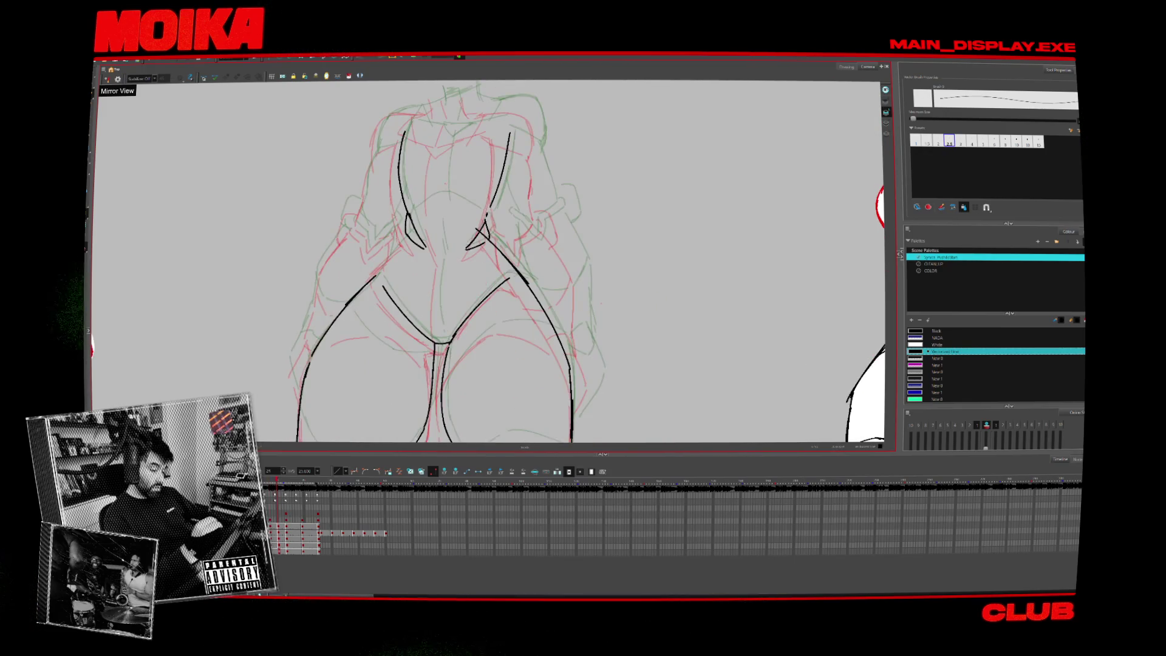
drag(439, 223, 440, 328)
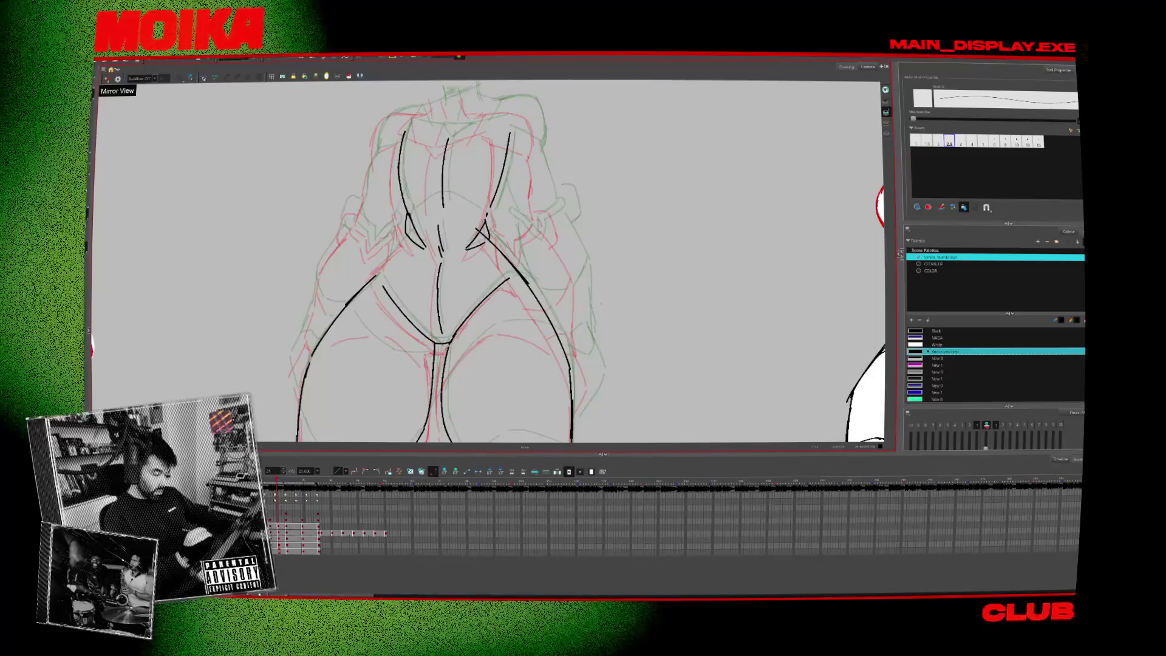
Compare with neighbouring frames and ink a short stroke beside the left knee.
key(comma)
key(period)
key(alt+z)
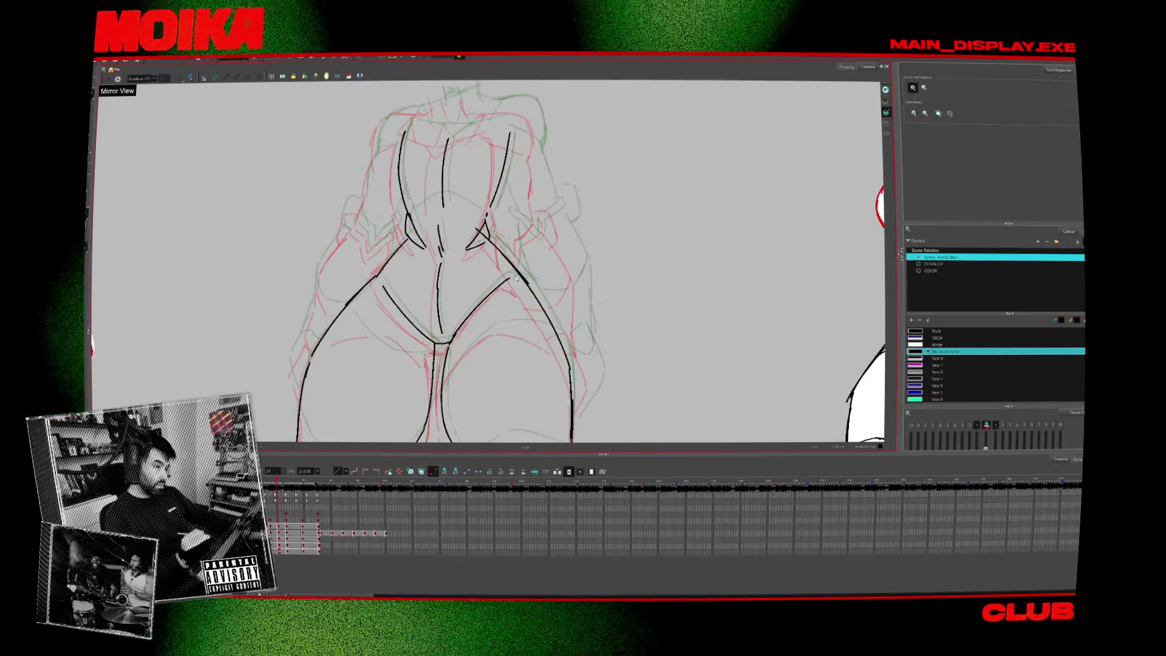
mouse_move(539, 267)
mouse_down()
mouse_move(586, 103)
mouse_move(613, 85)
mouse_up()
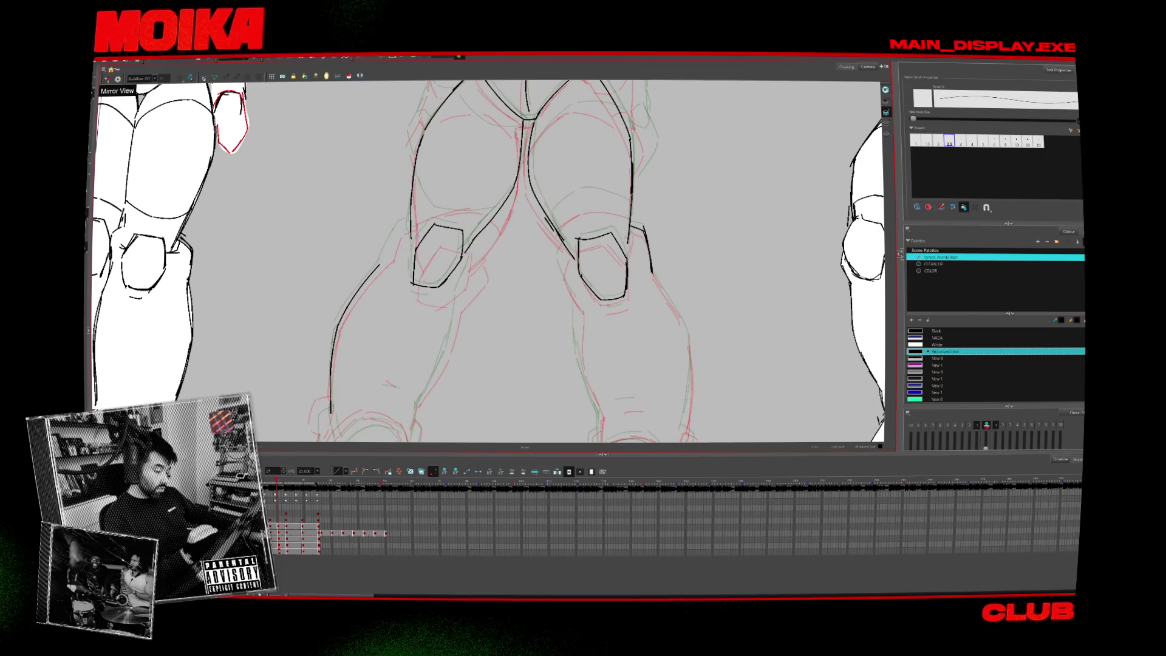
key(comma)
key(period)
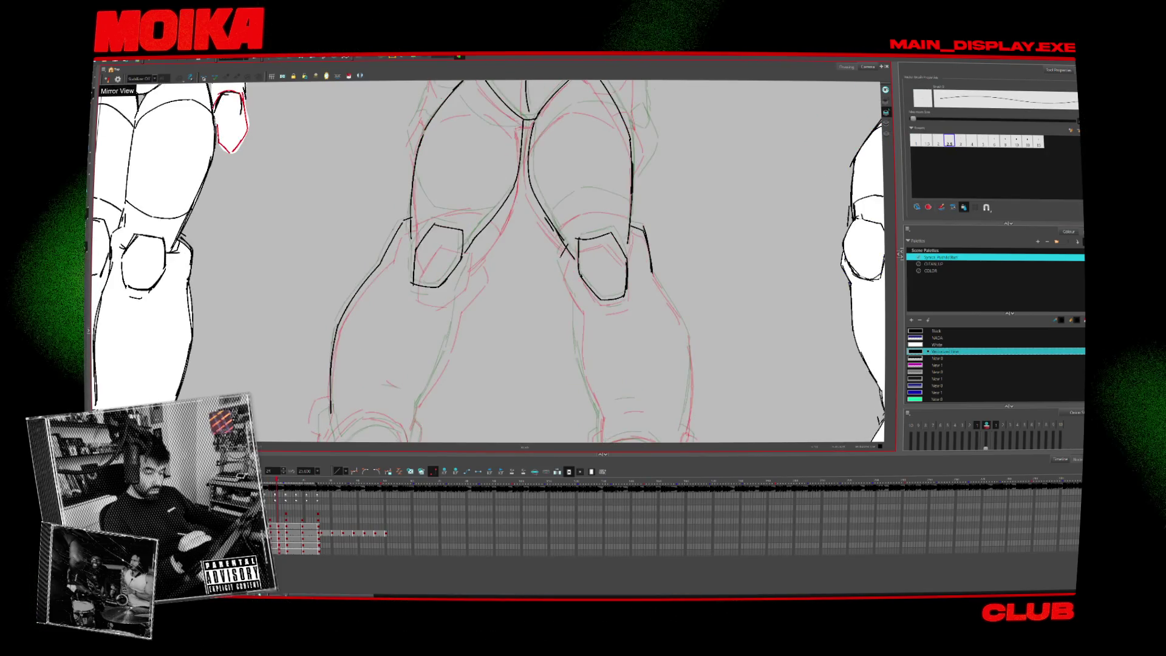
key(comma)
key(period)
drag(471, 246, 477, 261)
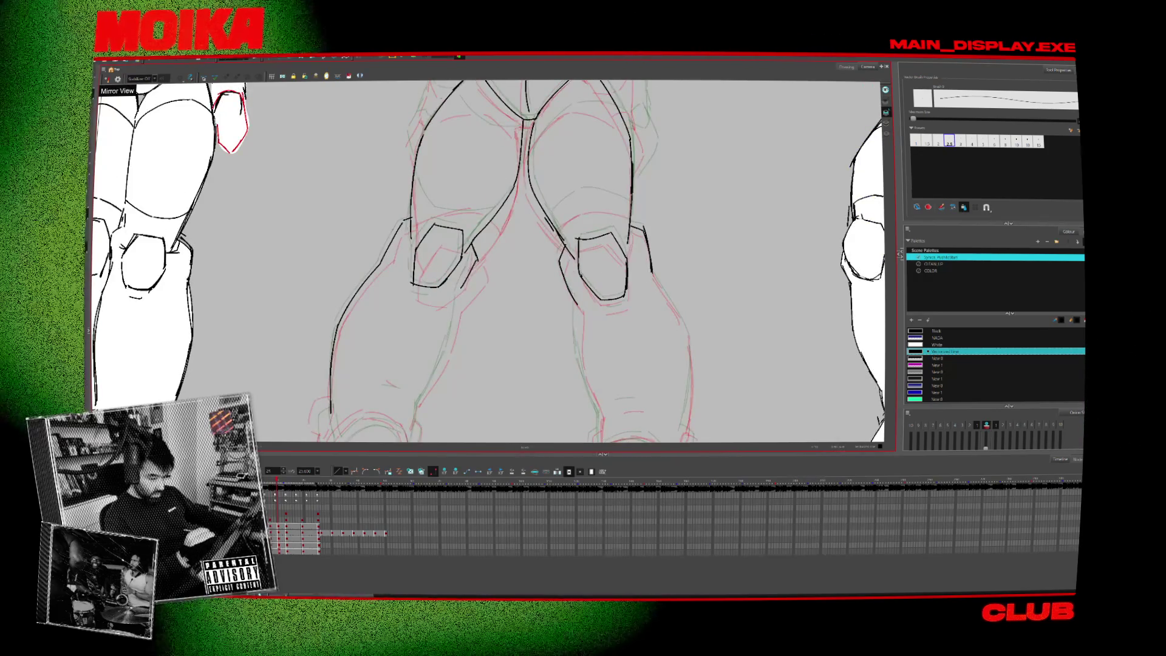
scroll(563, 381, down, 5)
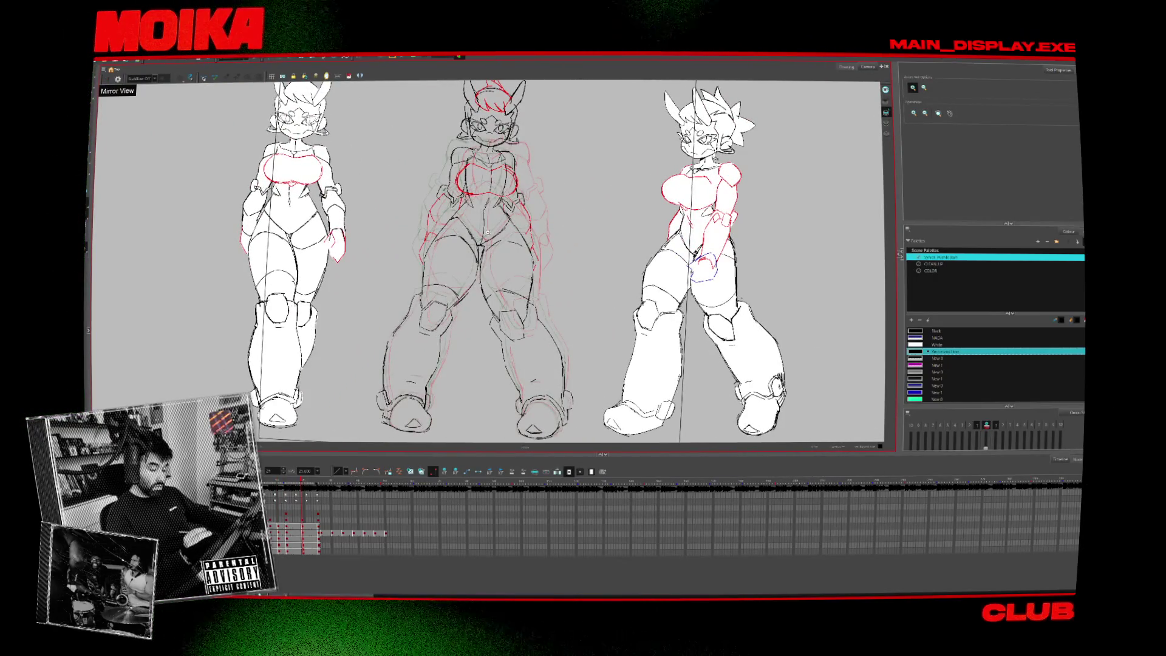
scroll(491, 297, down, 2)
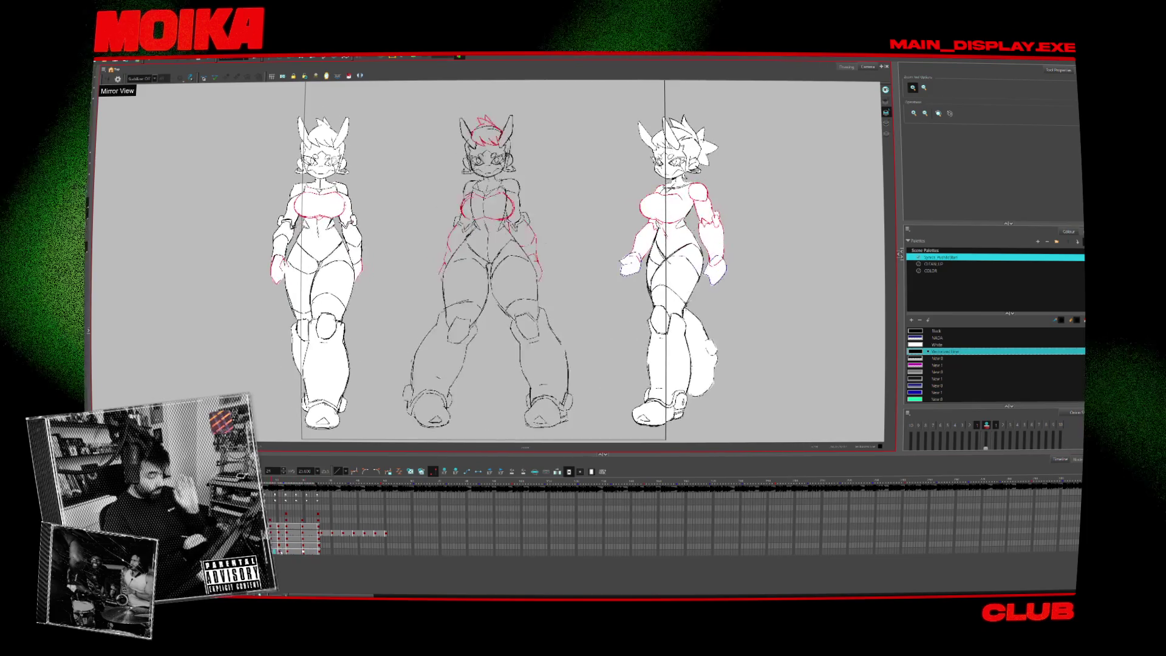
click(286, 552)
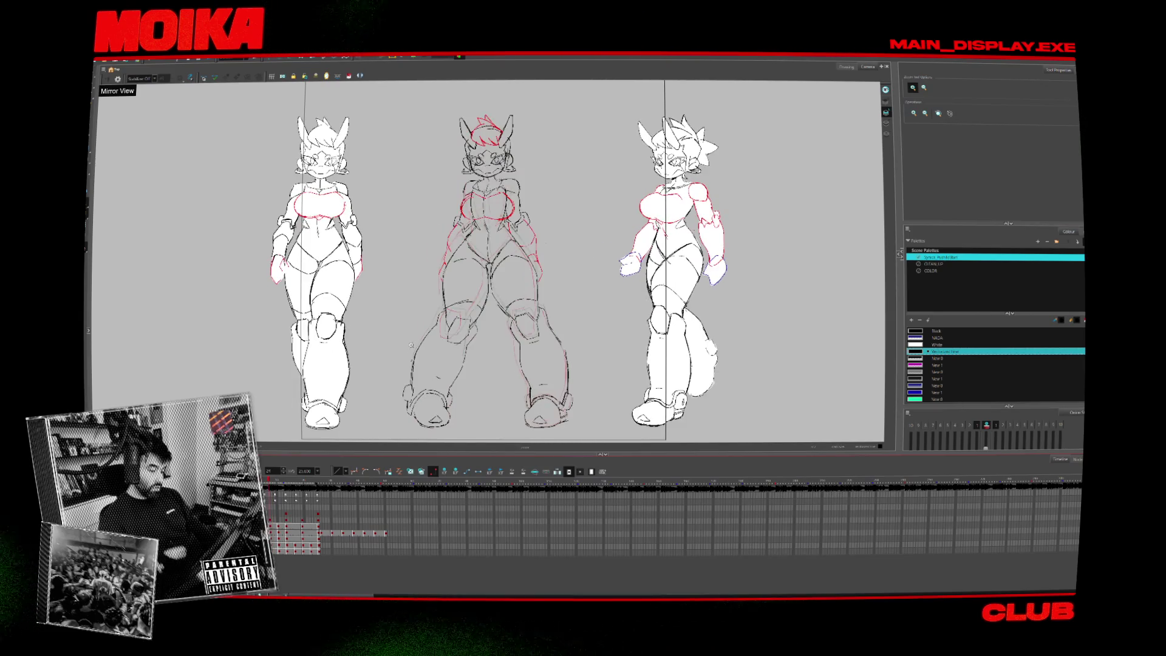
scroll(457, 198, up, 3)
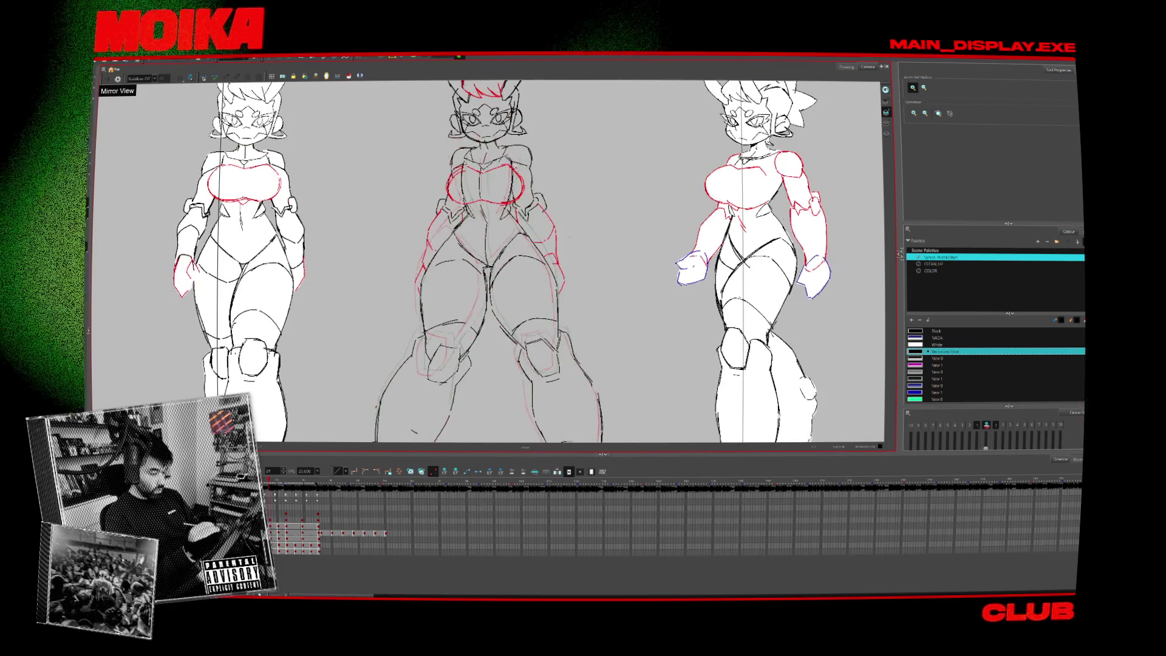
Draw and erase the shoulder lines, then select the right shoulder stroke.
scroll(493, 153, up, 2)
scroll(493, 153, up, 2)
key(alt+b)
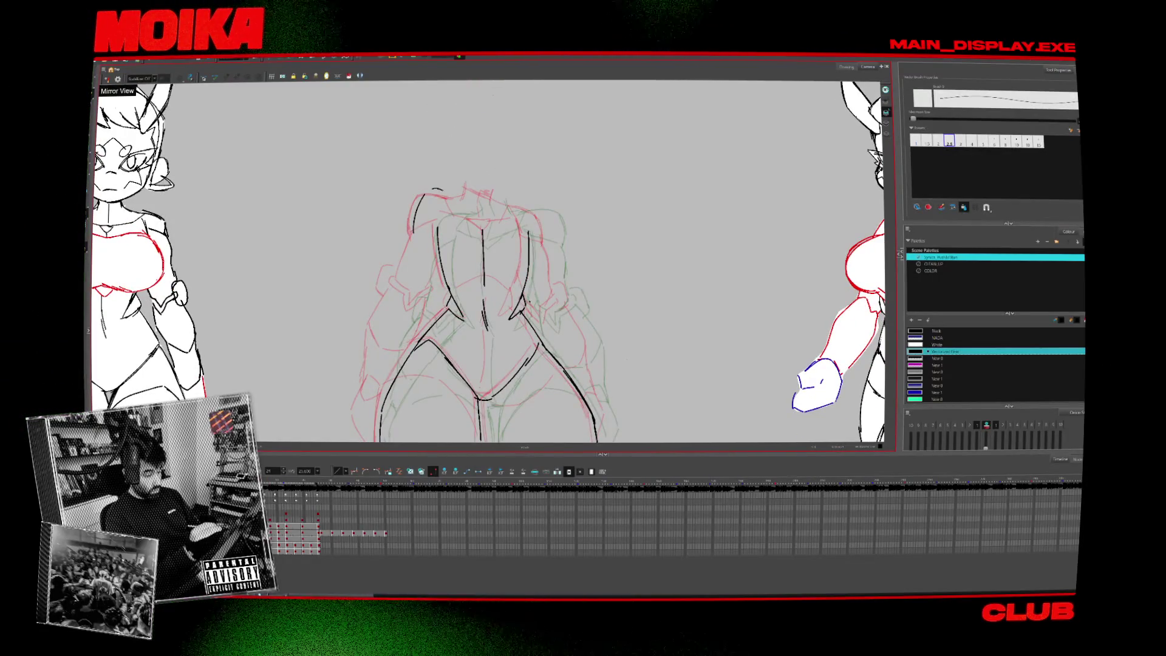
key(alt+e)
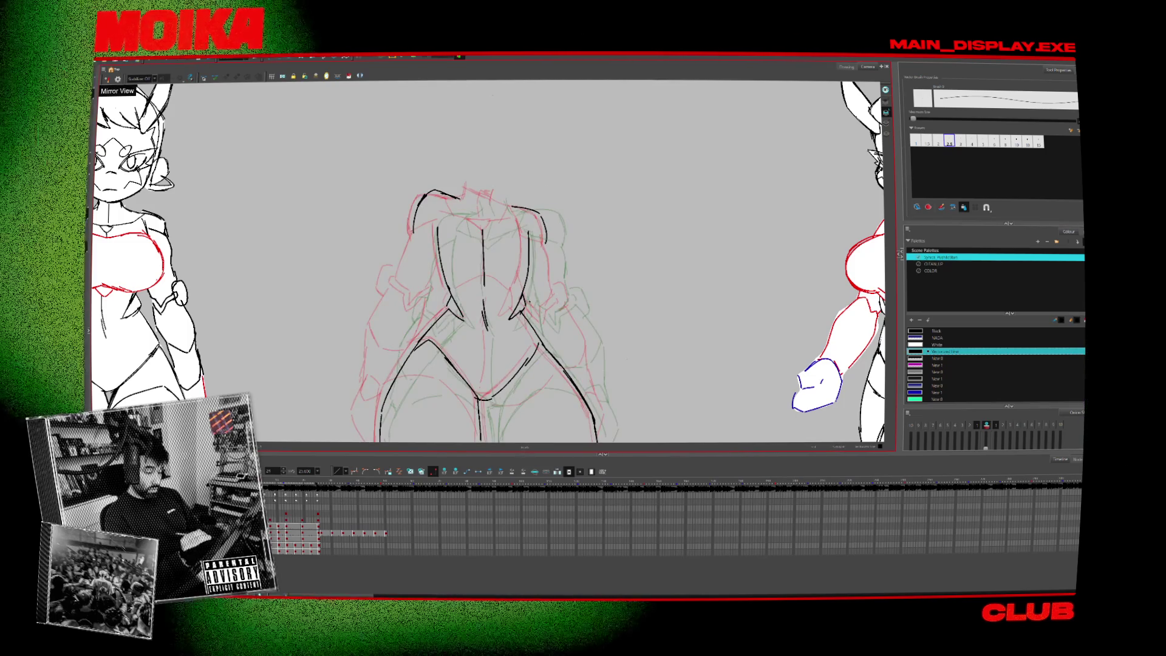
click(537, 222)
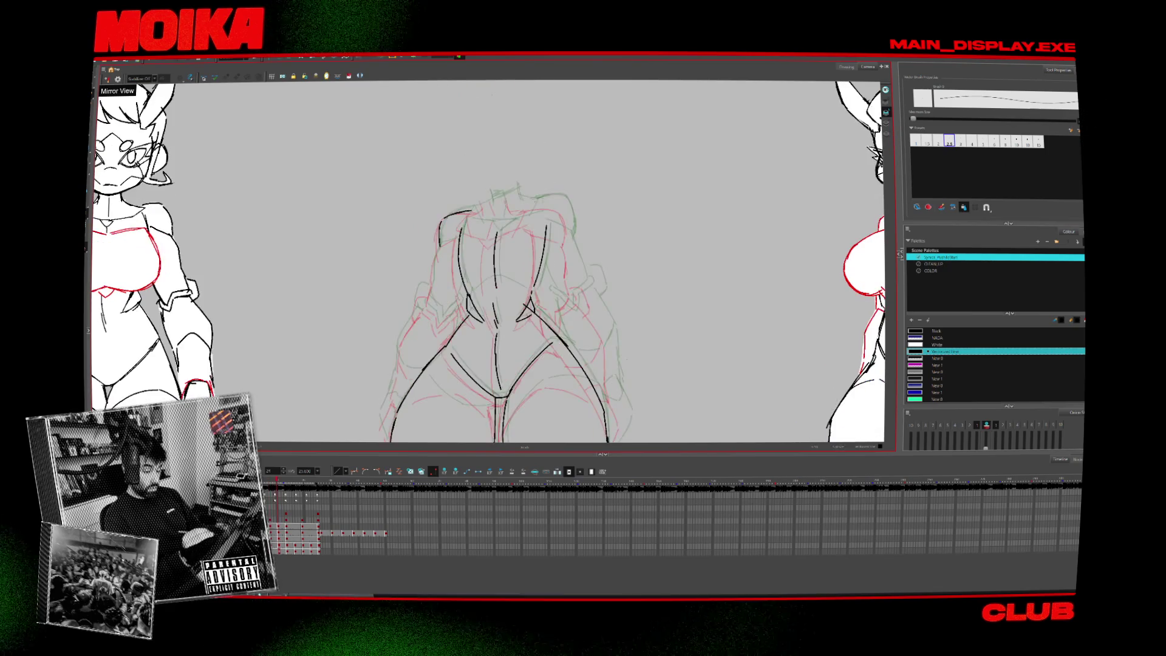
Zoom out to compare all three figures and step forward to the back-view pose.
key(alt+z)
key(shift+z)
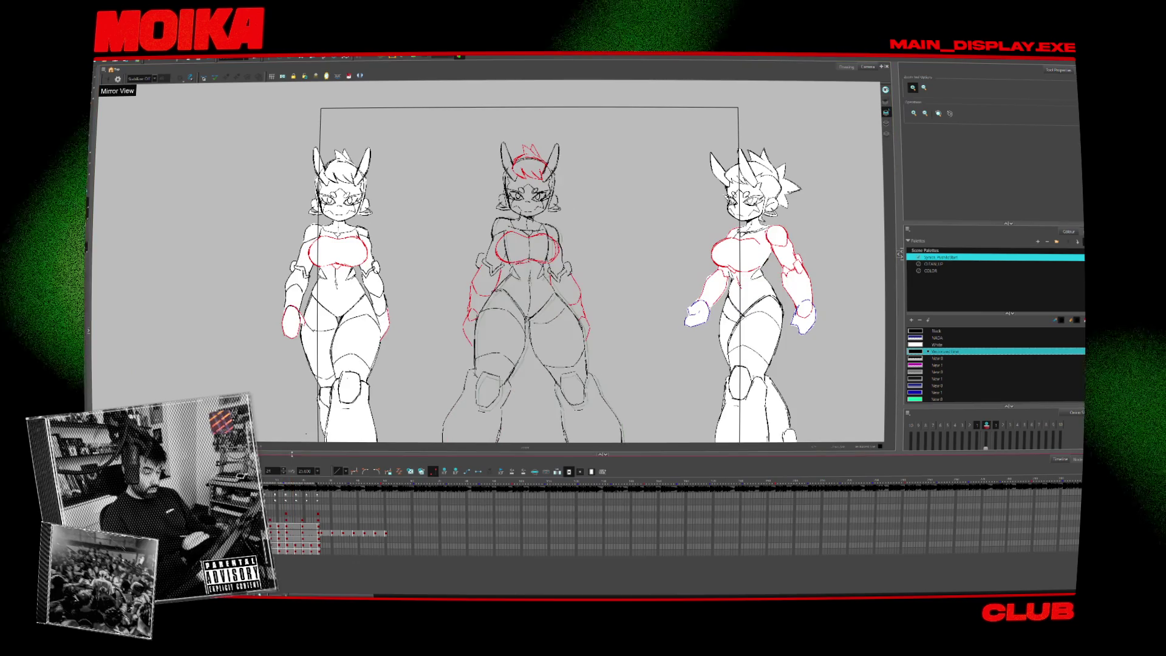
key(2)
key(2)
key(alt+b)
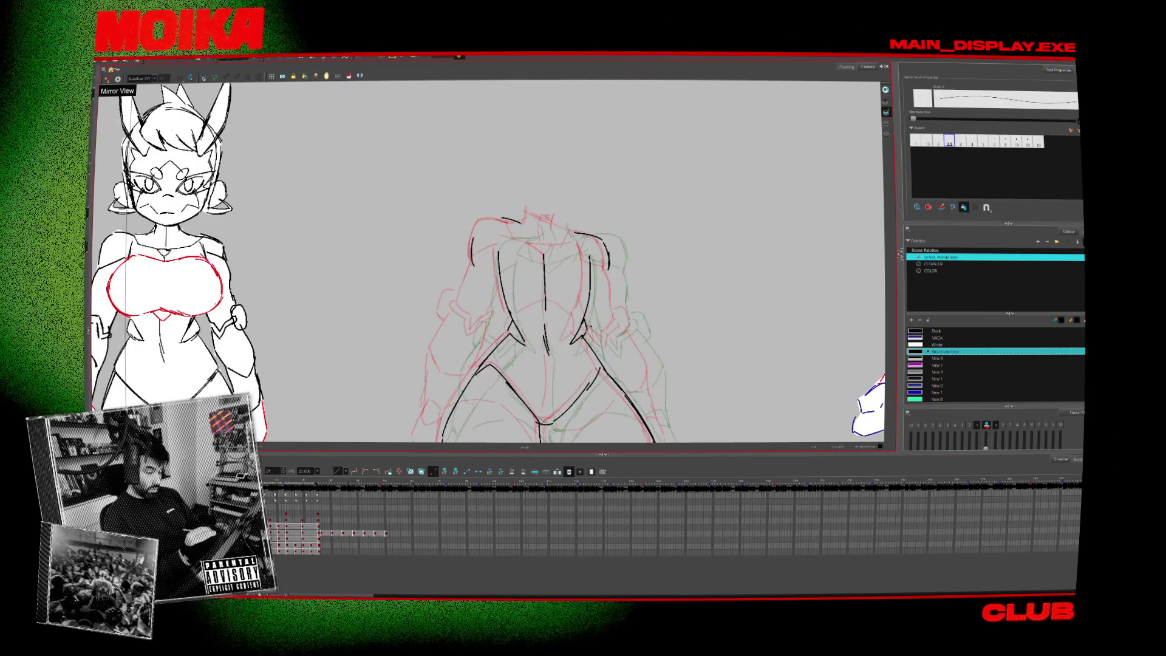
key(period)
key(period)
key(period)
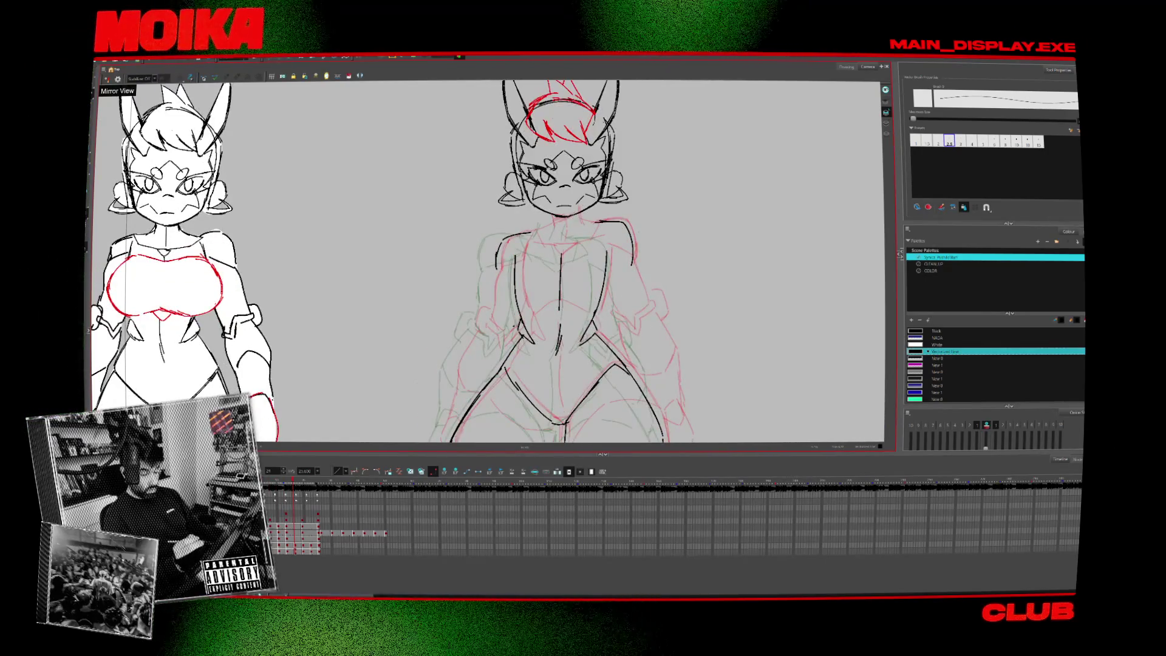
key(period)
key(period)
key(period)
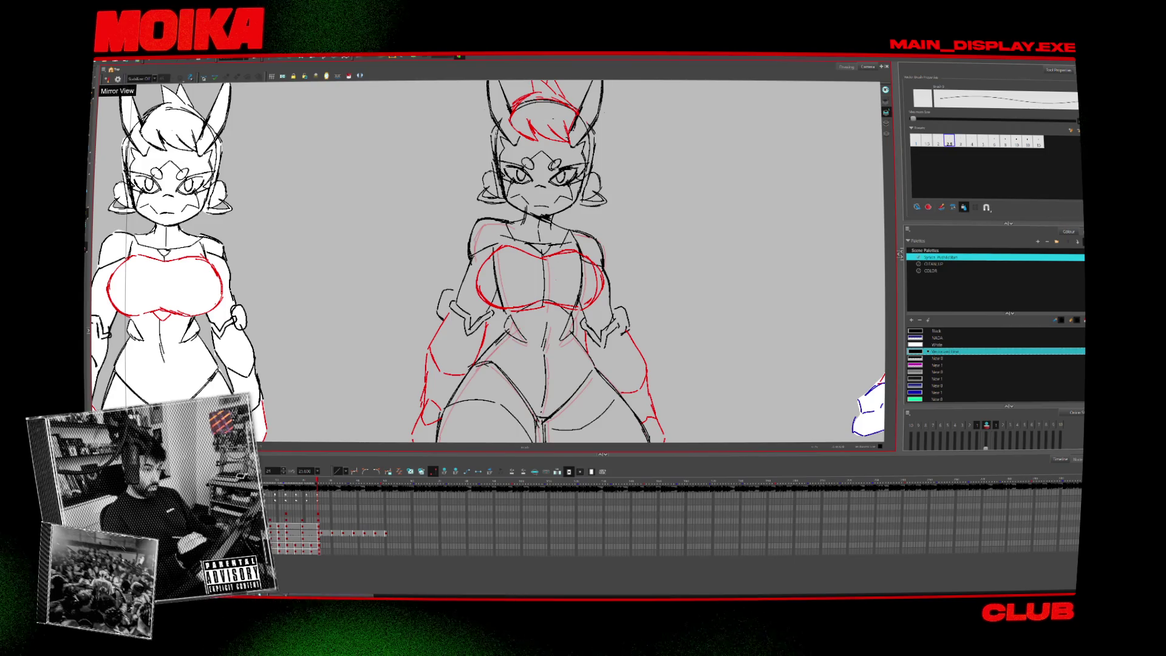
key(2)
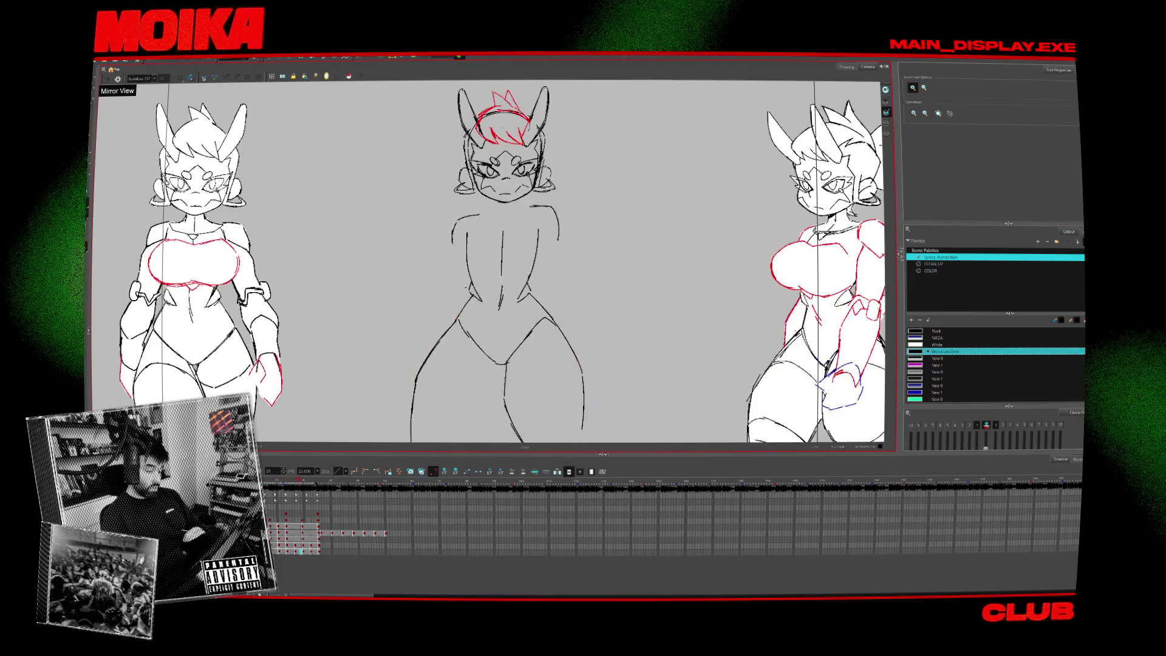
Zoom in on the middle figure and ink a short neck stroke on the back pose.
key(1)
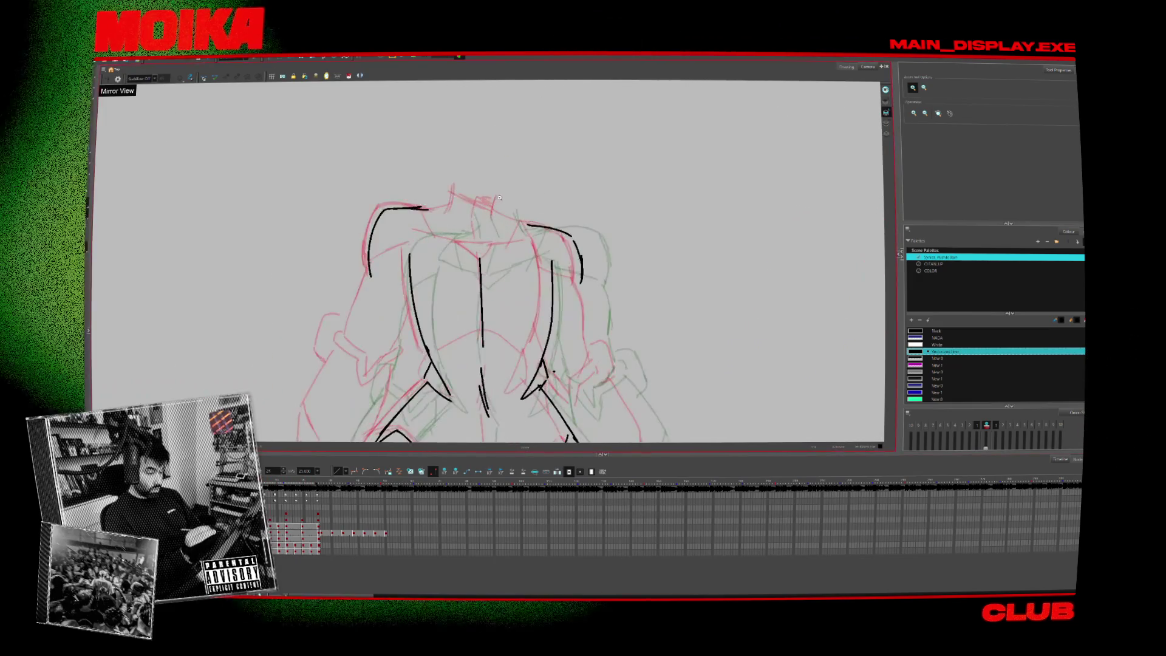
key(alt+b)
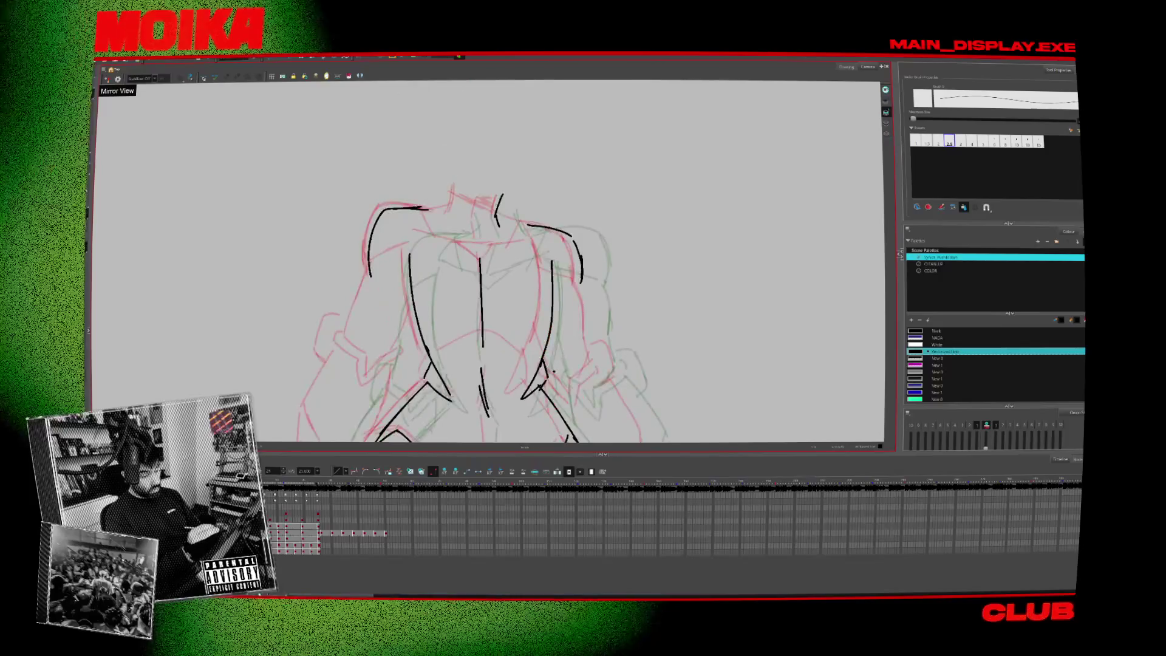
drag(458, 183, 453, 209)
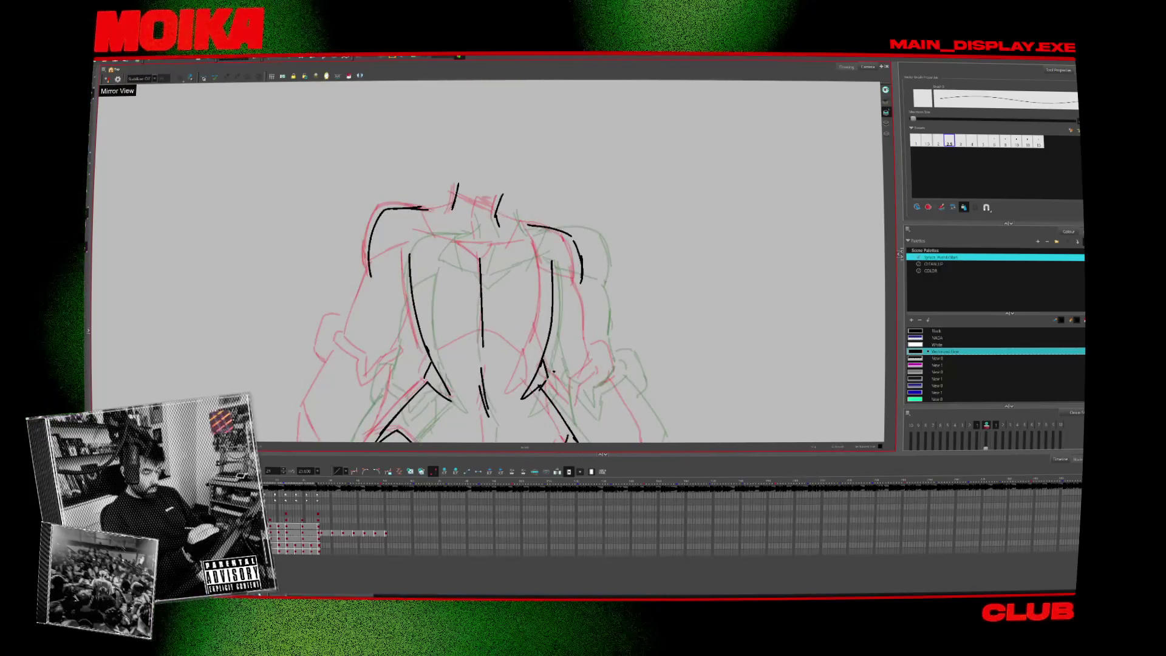
Play through the frames, select the centre stroke and zoom out to compare the neck with the other poses.
key(Return)
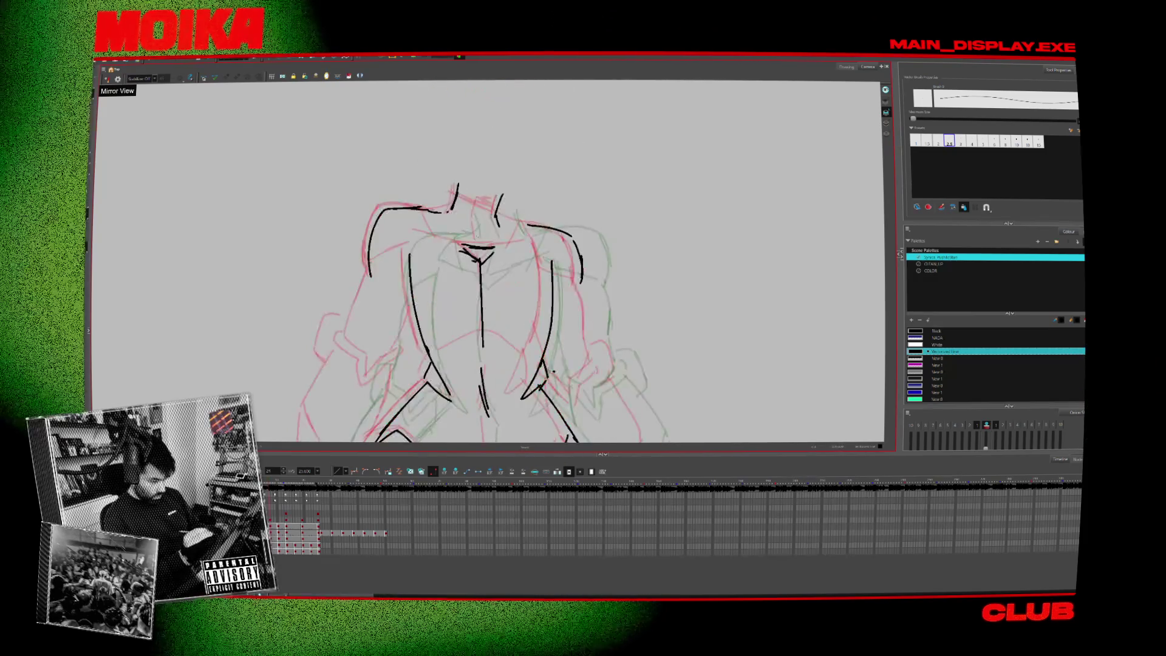
click(484, 309)
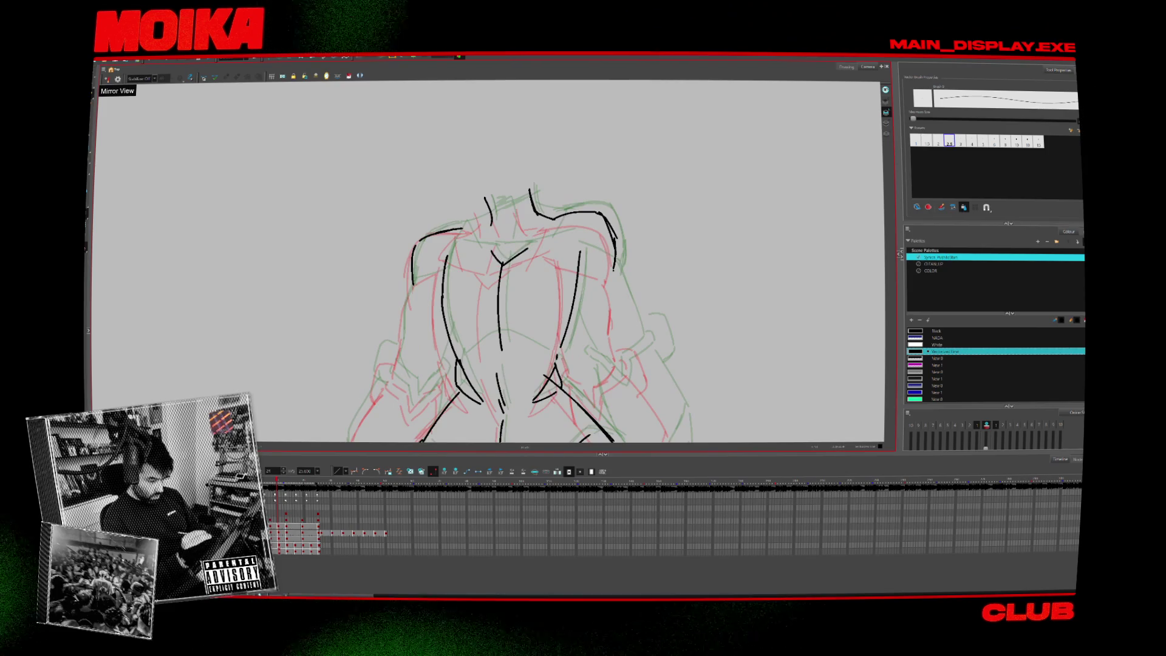
key(alt+z)
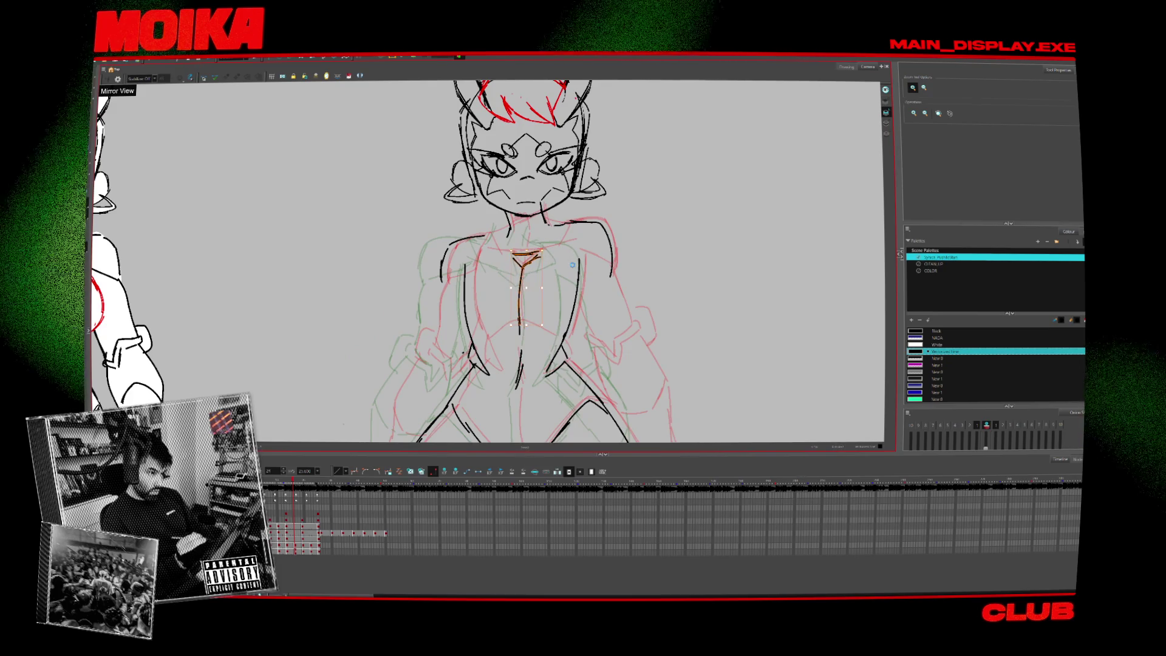
key(2)
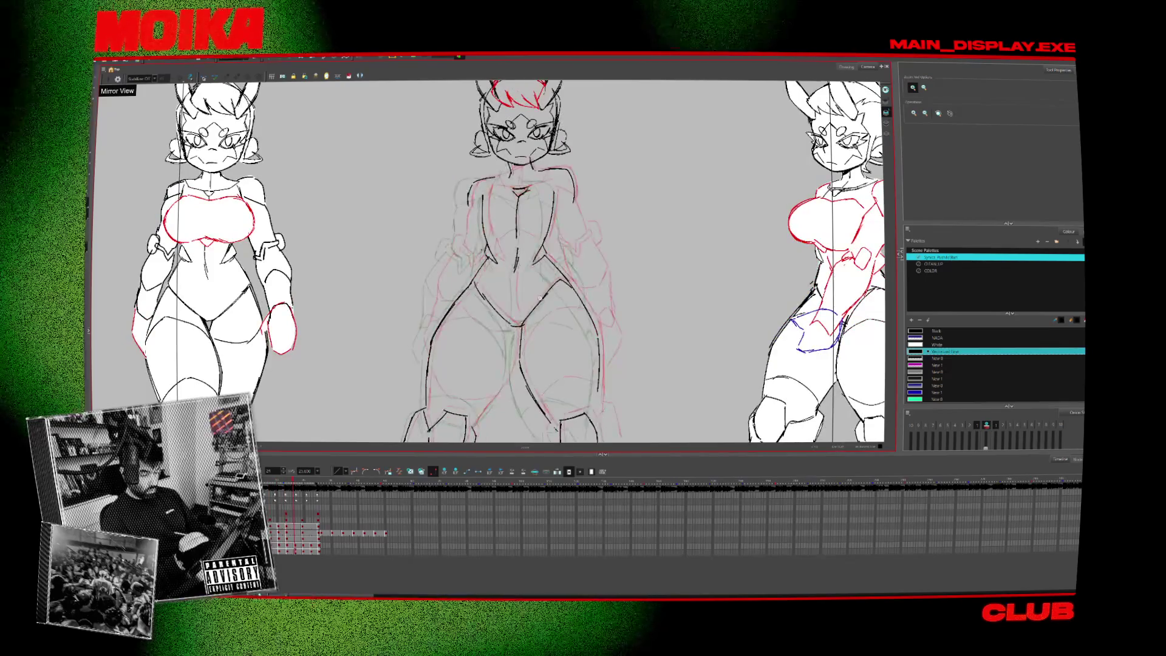
key(alt+b)
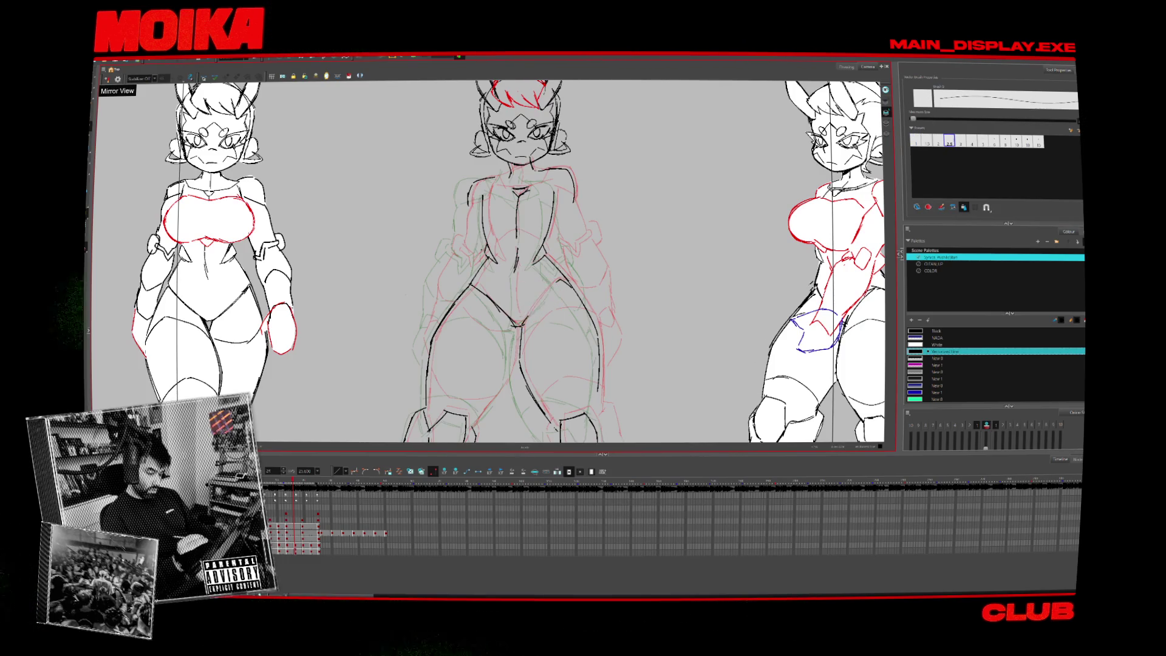
key(period)
key(alt+b)
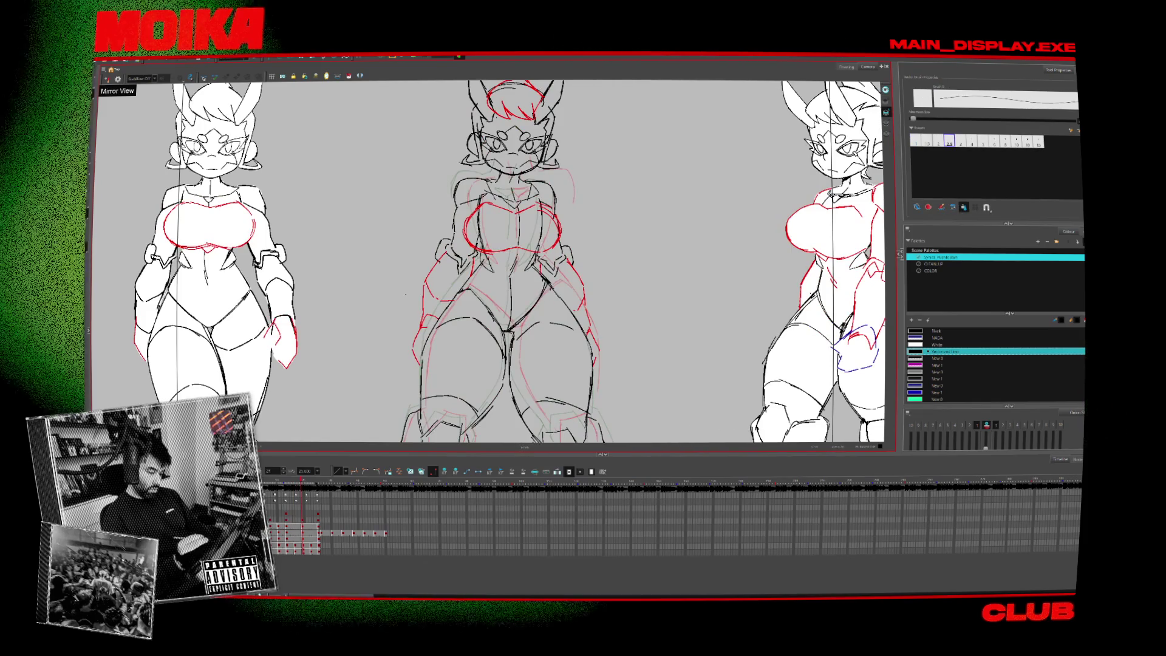
key(period)
key(period)
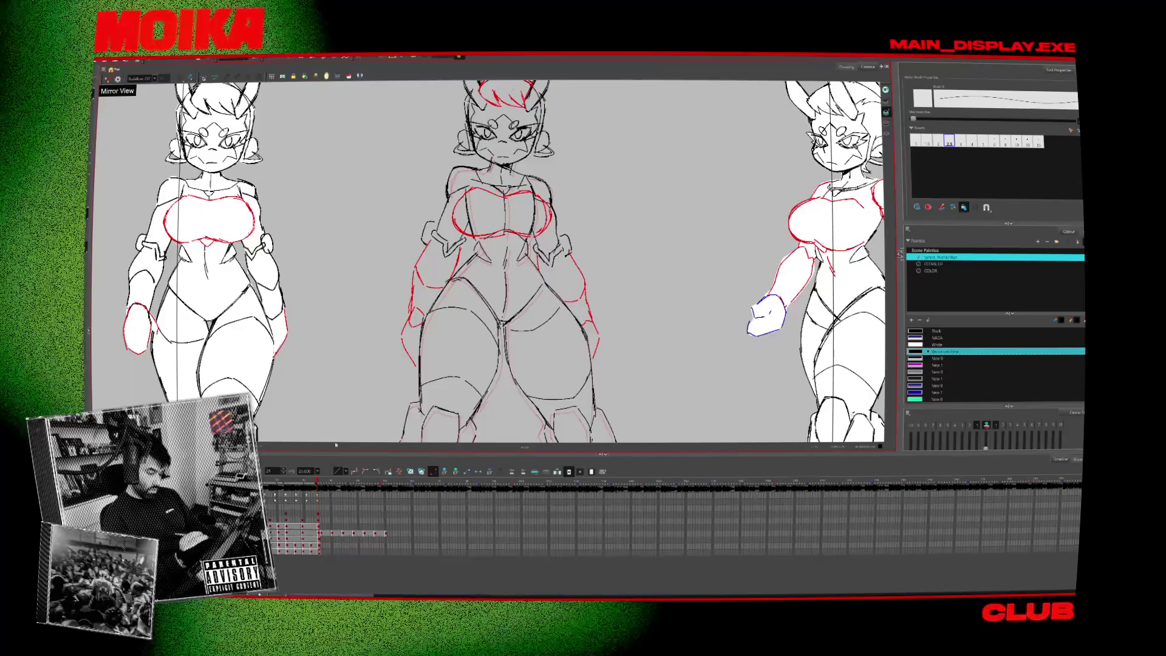
key(period)
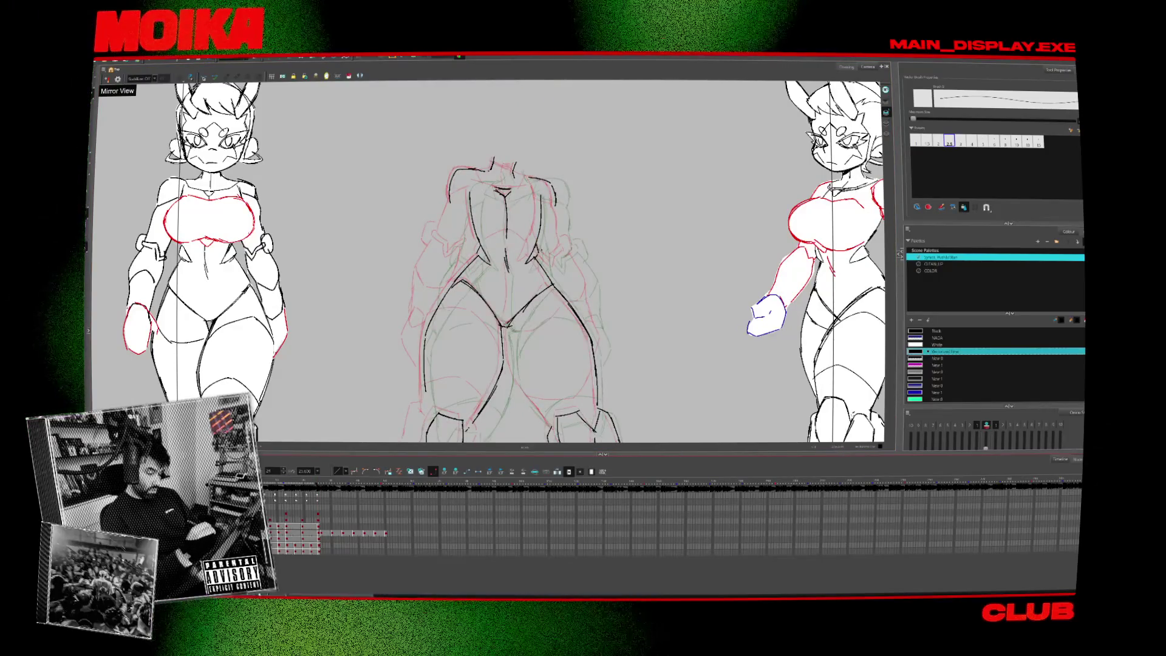
key(period)
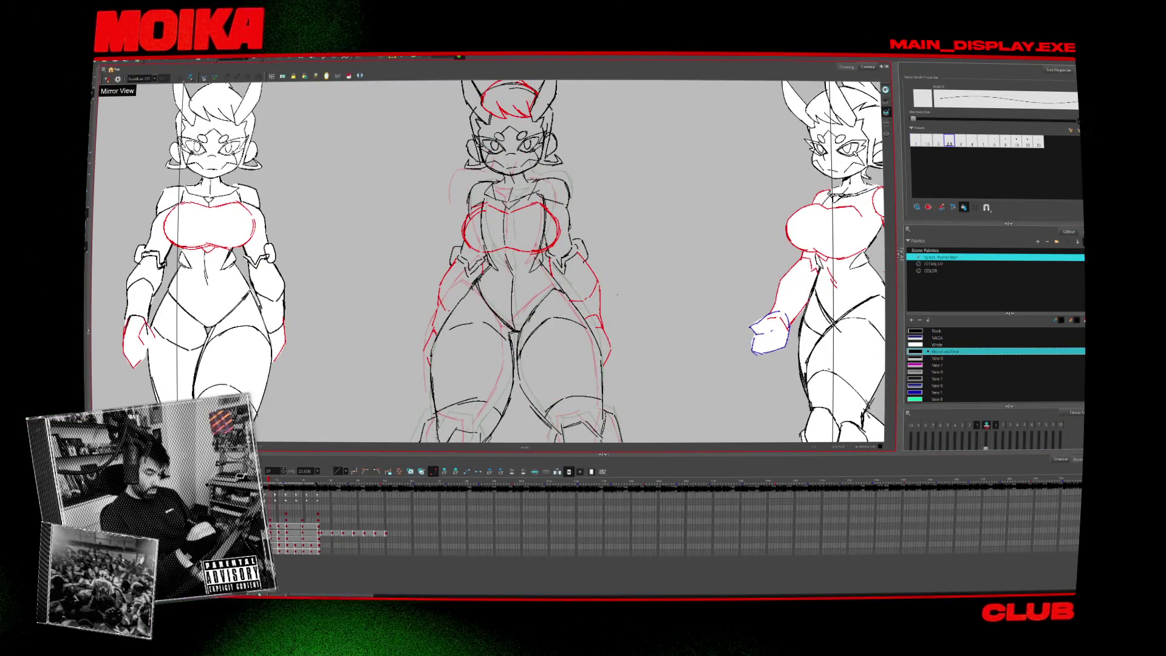
key(period)
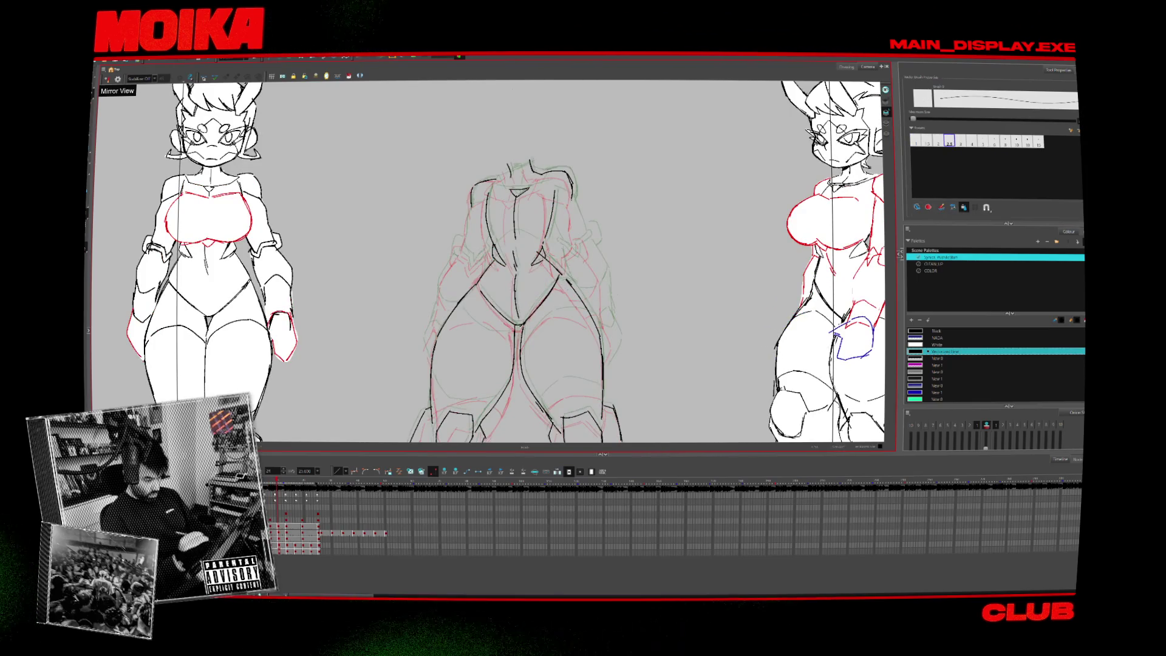
key(comma)
key(comma)
key(period)
key(period)
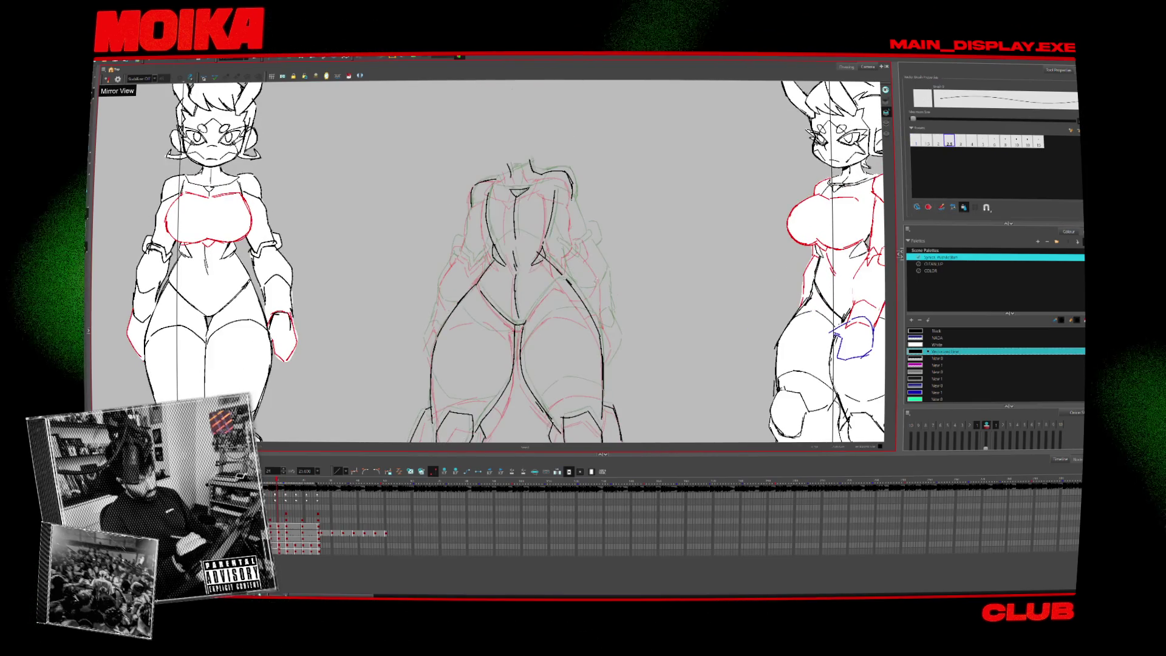
key(space)
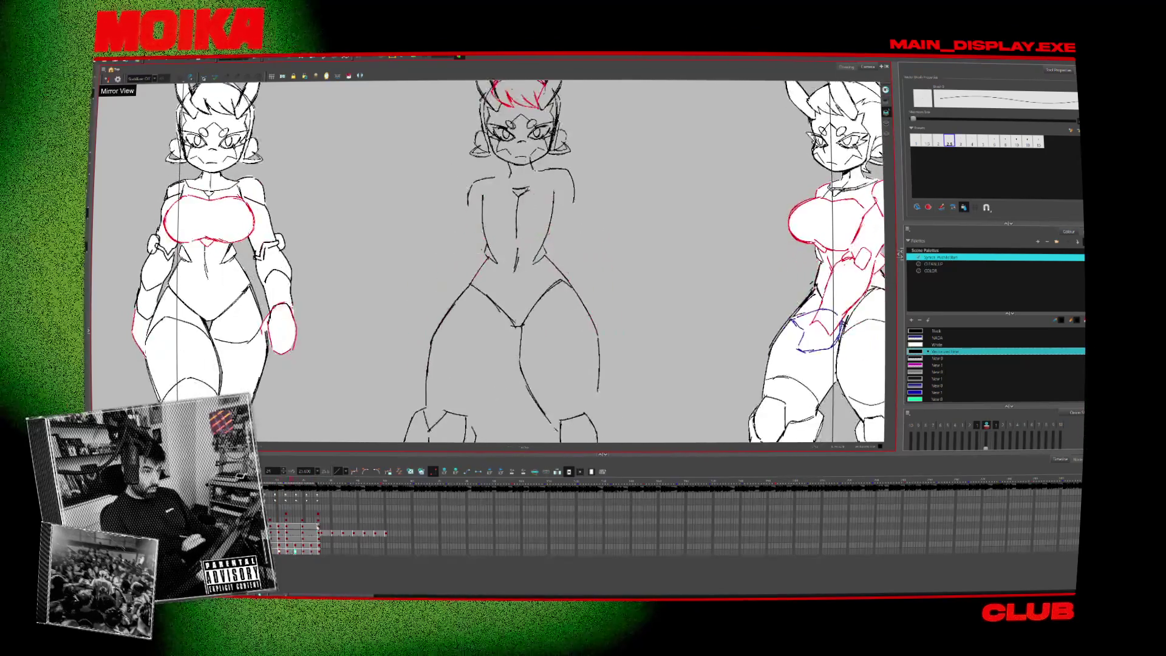
key(space)
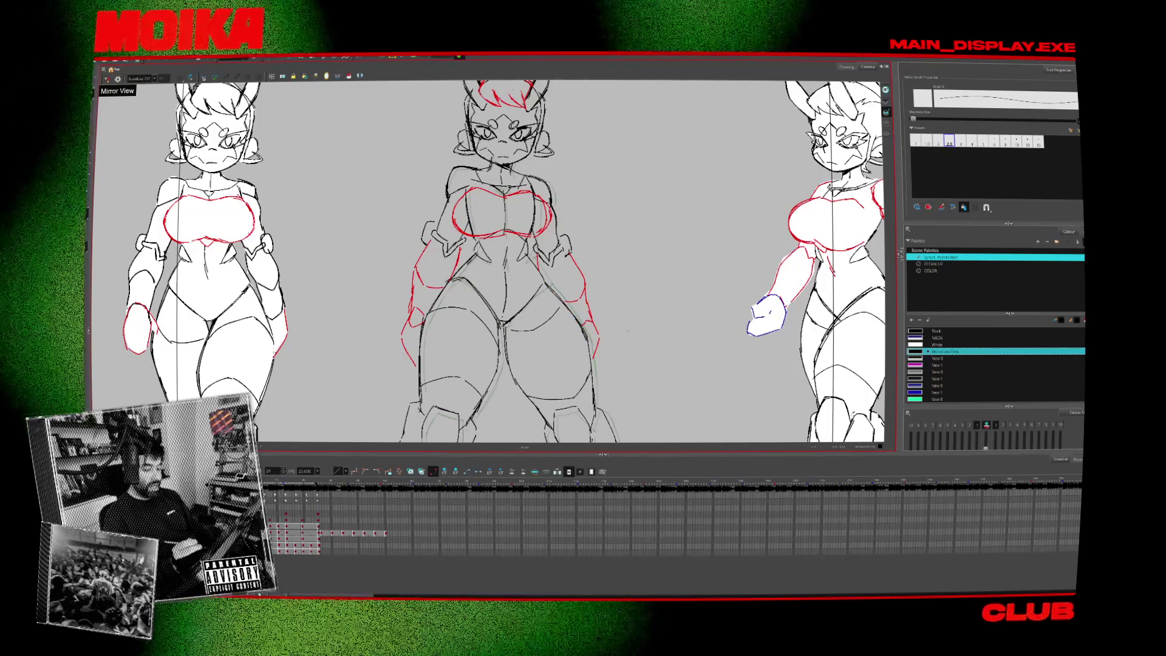
scroll(642, 352, down, 1)
Ink the neckline across the chest, flipping to the neighbouring drawing to match it.
scroll(553, 274, up, 3)
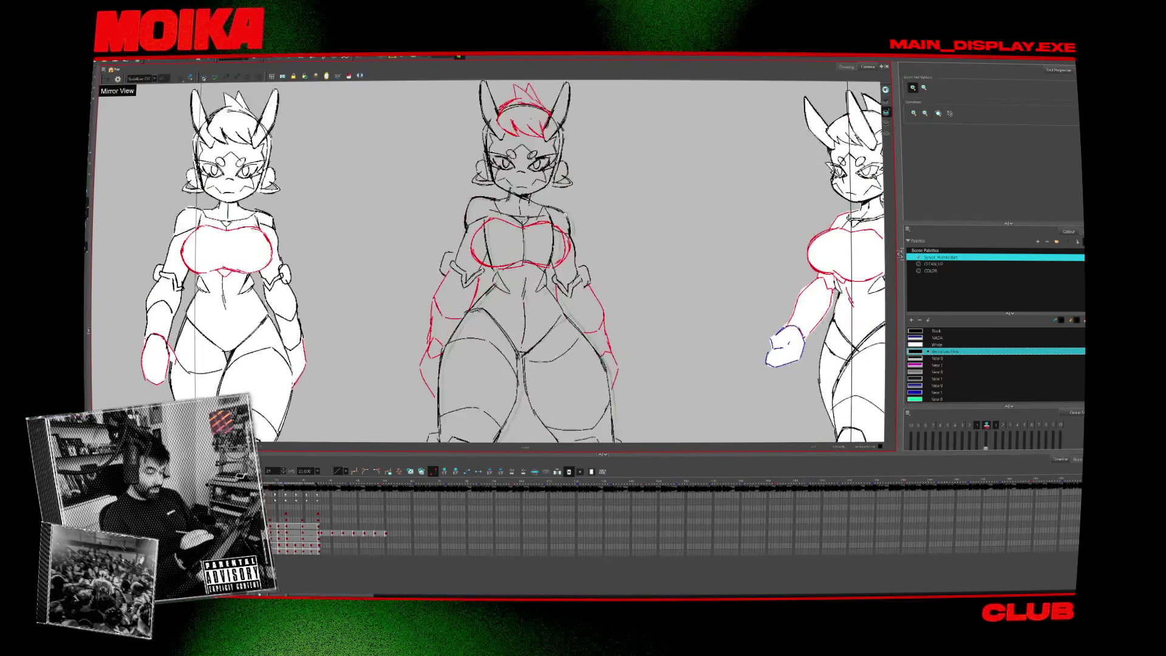
key(alt+b)
key(period)
key(comma)
key(period)
key(comma)
key(period)
key(comma)
key(period)
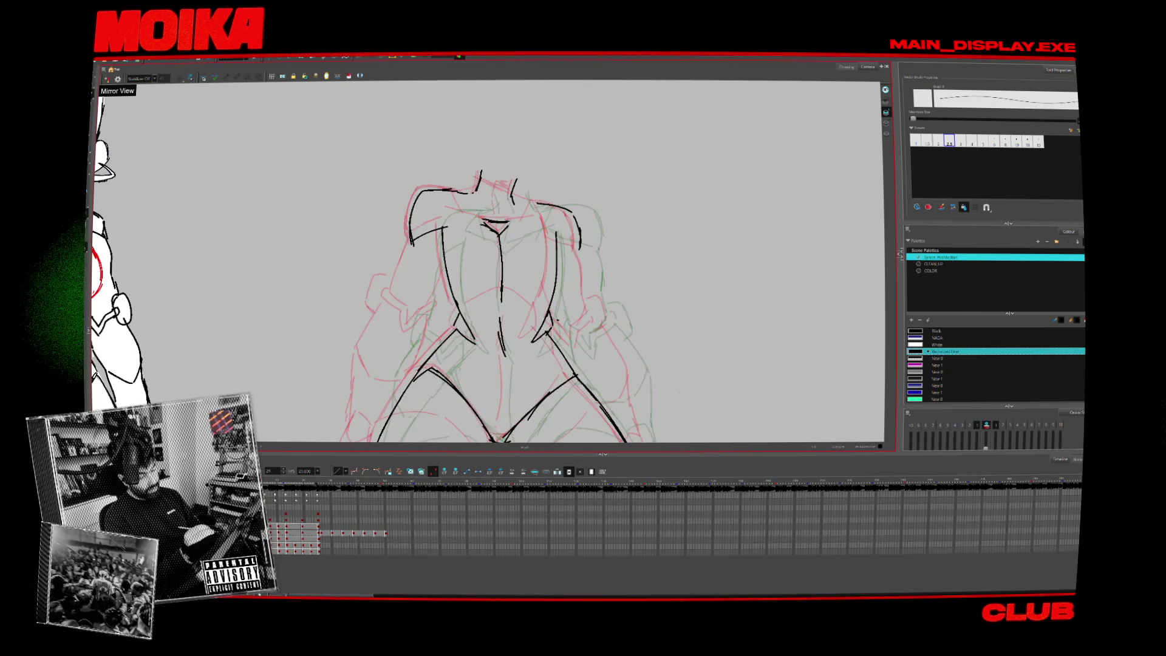
key(comma)
key(period)
drag(455, 194, 533, 216)
key(comma)
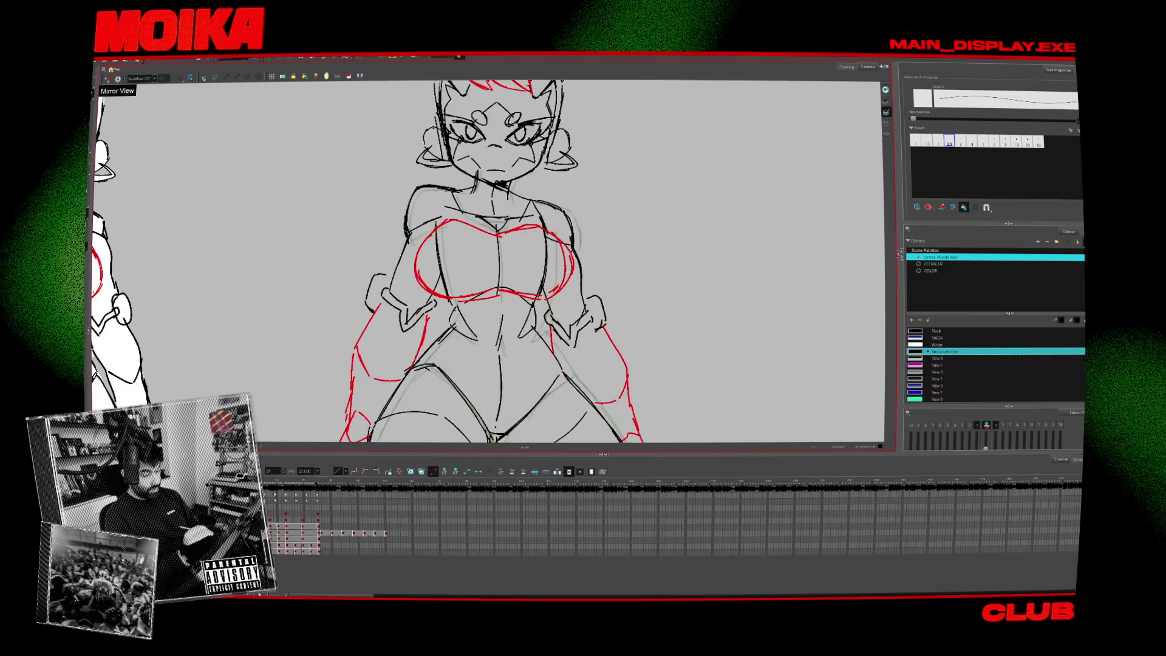
key(period)
Flip between the face and torso drawings, then zoom out to view all three poses.
key(comma)
key(period)
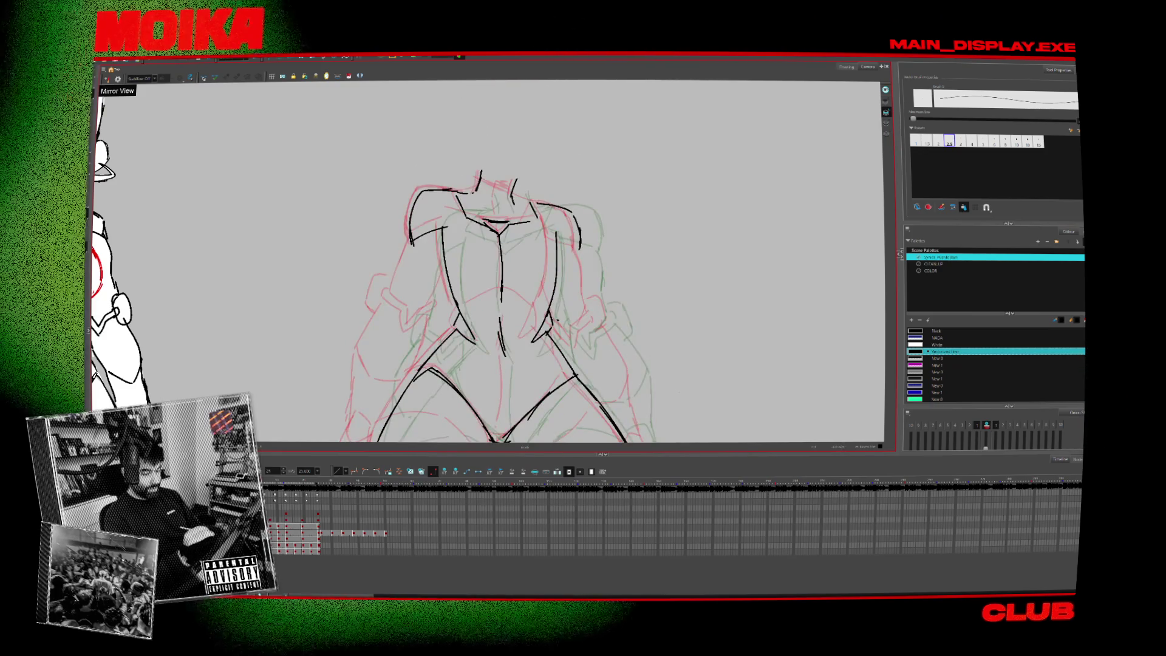
key(comma)
key(period)
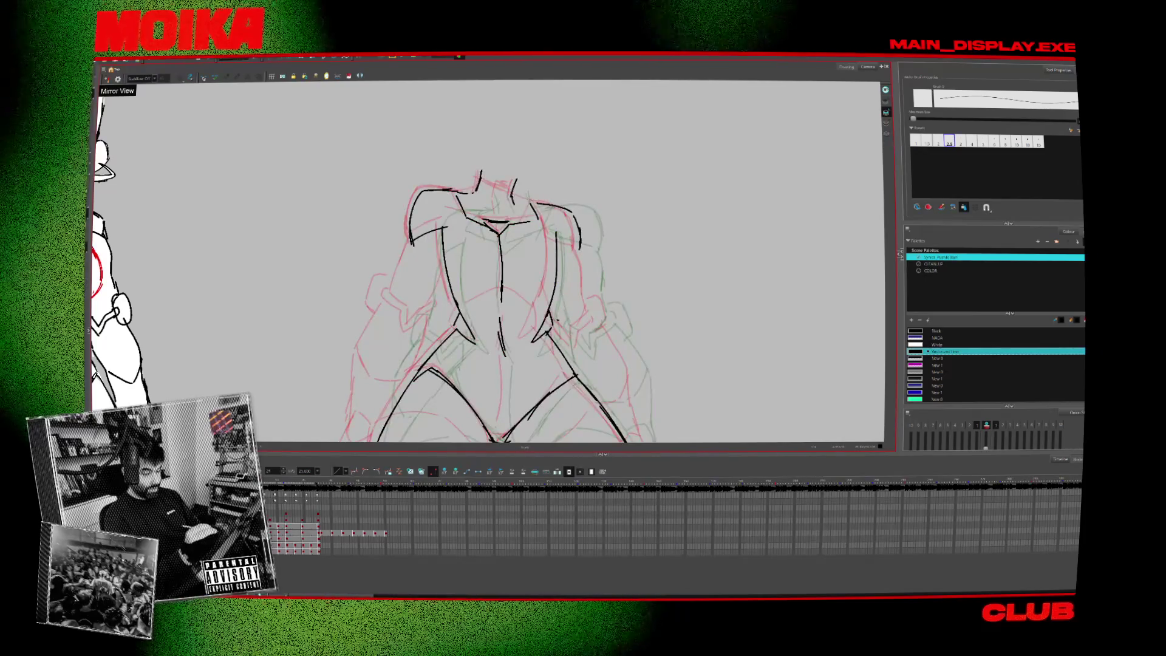
key(comma)
key(period)
key(period)
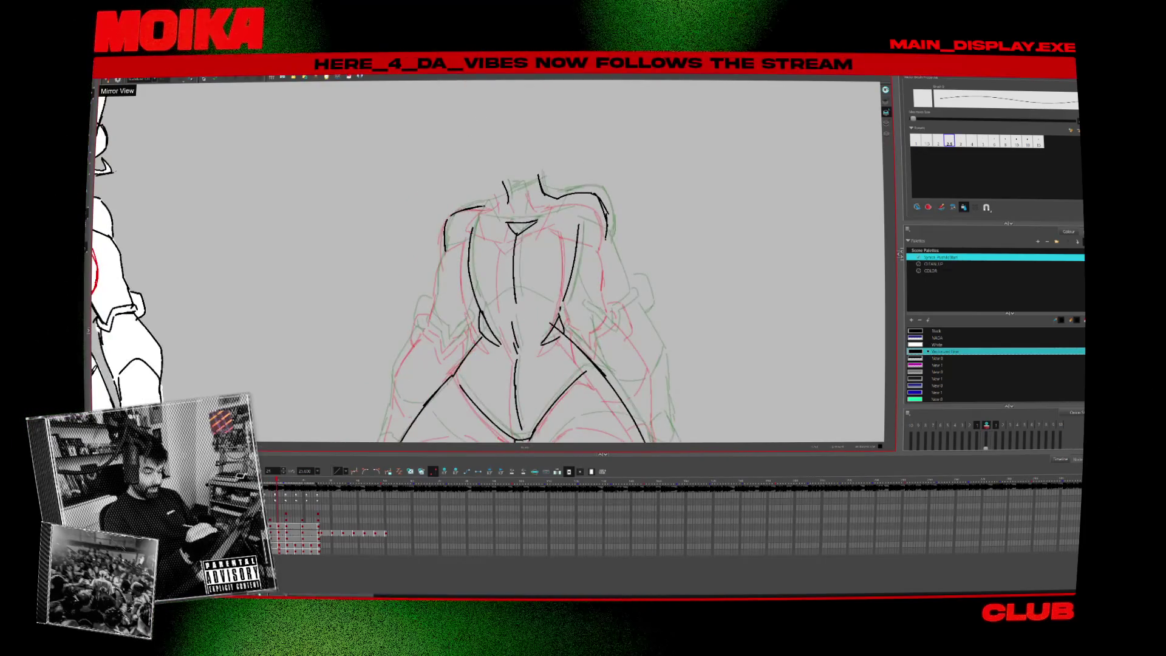
key(comma)
key(comma)
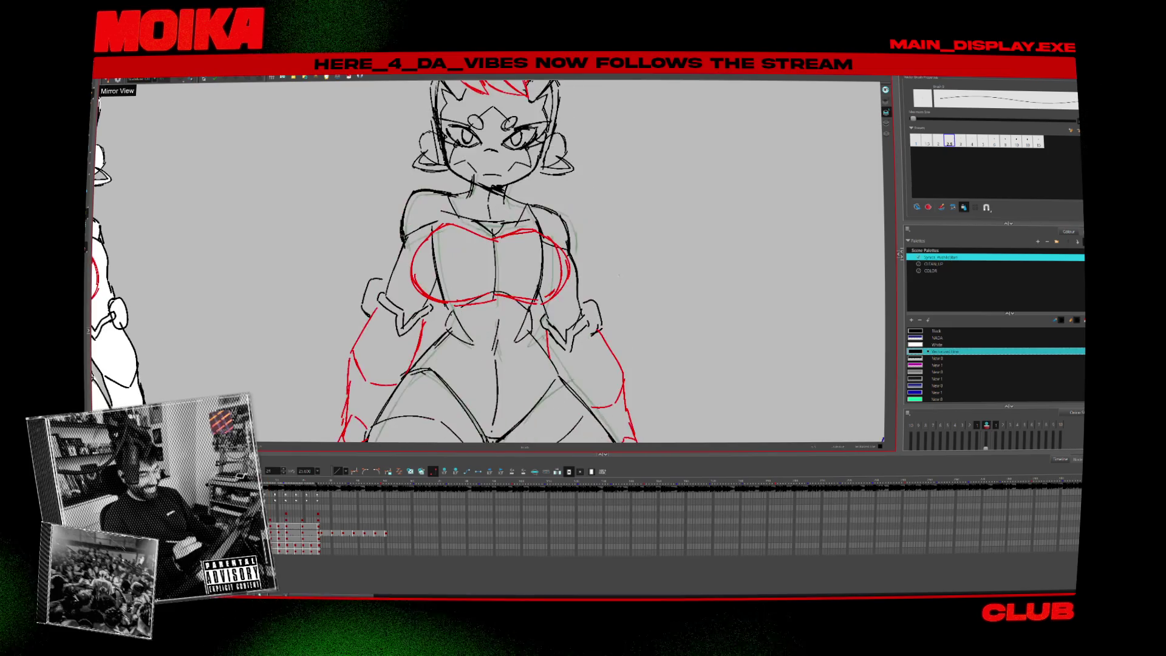
key(period)
key(period)
key(comma)
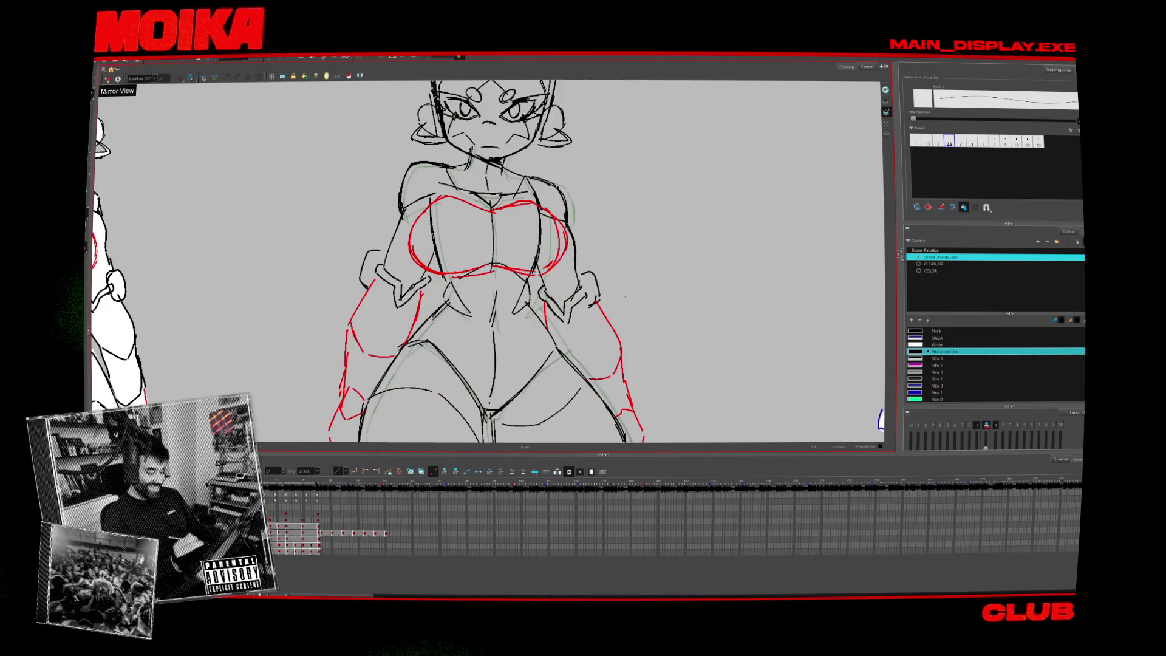
key(2)
key(period)
Zoom back in on the torso and ink a zig-zag line on the left arm.
key(period)
key(period)
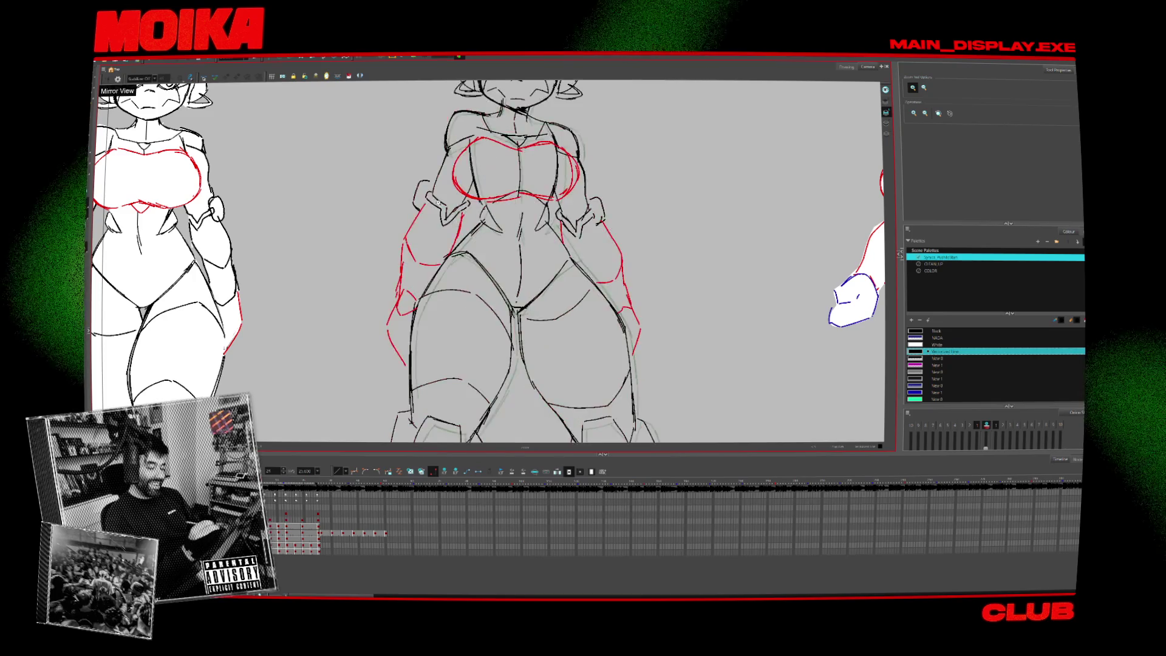
key(comma)
key(1)
key(alt+b)
key(period)
key(comma)
drag(428, 200, 461, 233)
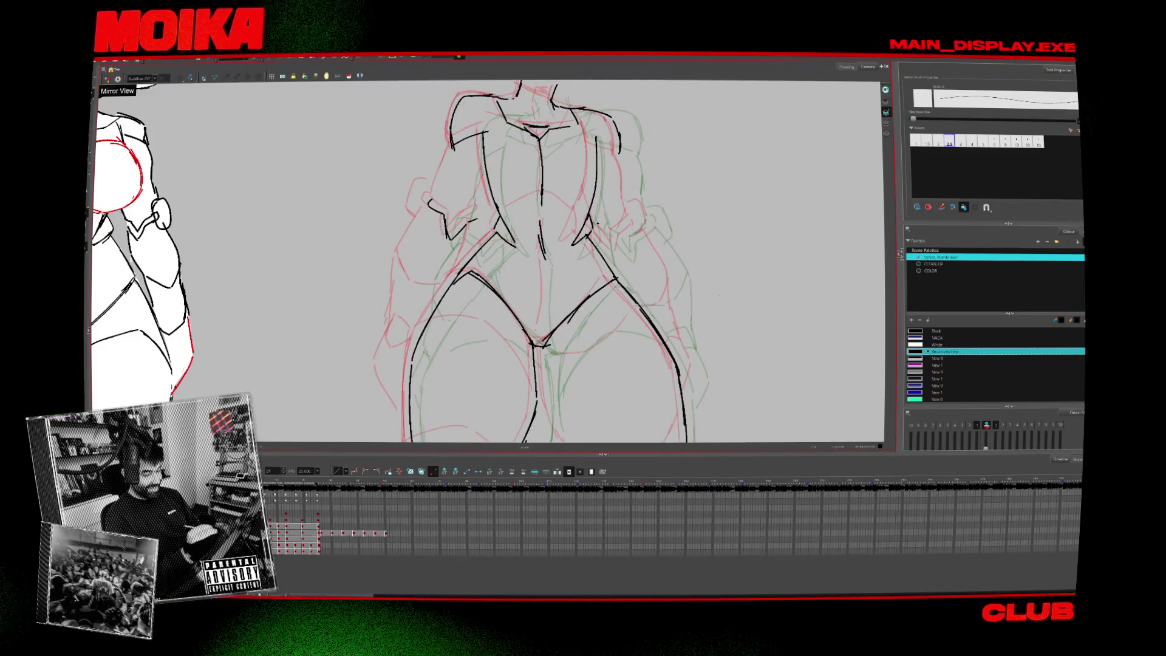
Add a short stroke and the full outline along the left arm, checking the adjacent drawing.
key(period)
key(comma)
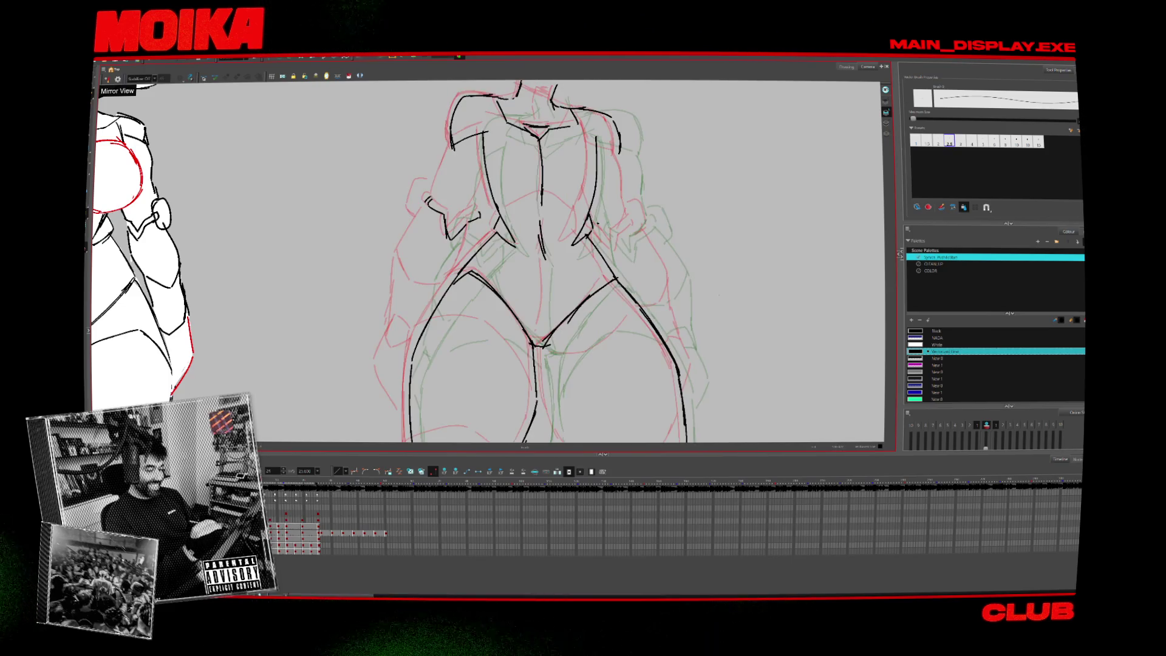
key(period)
key(comma)
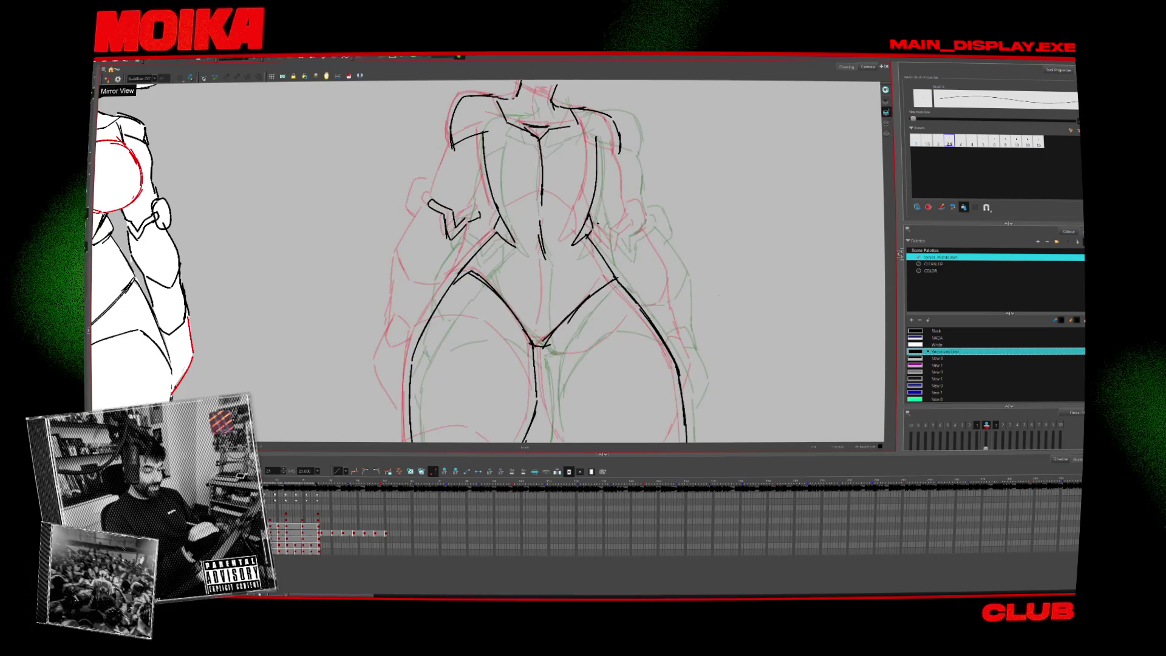
key(period)
key(period)
drag(472, 224, 492, 240)
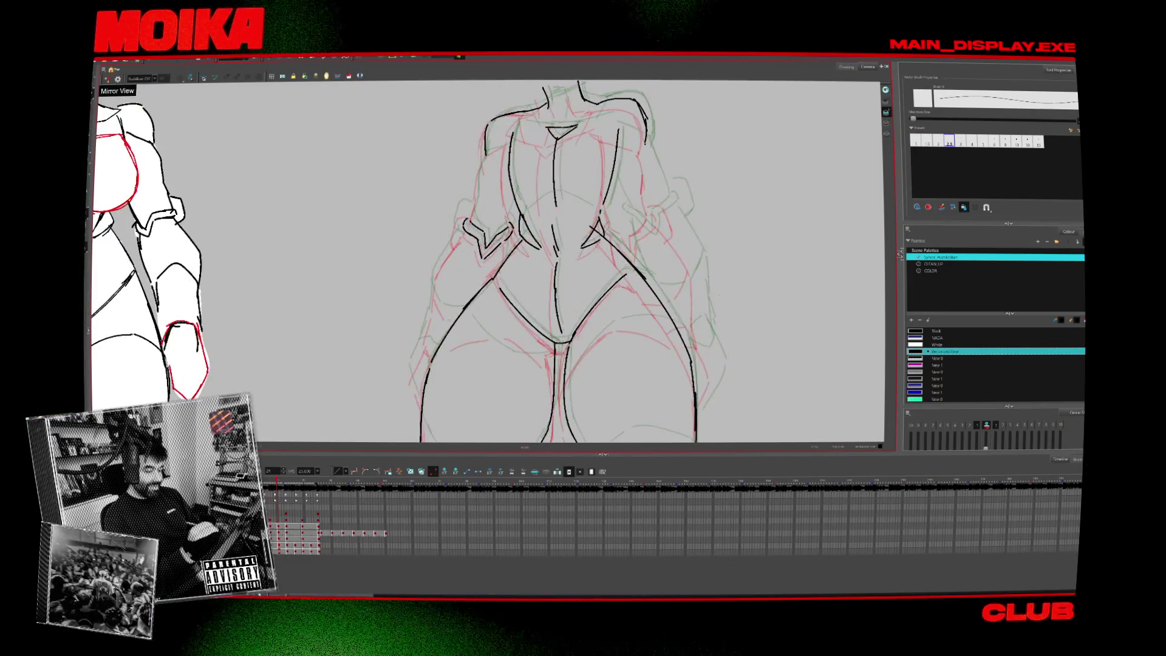
mouse_move(508, 144)
mouse_down()
mouse_move(485, 159)
mouse_move(476, 191)
mouse_up()
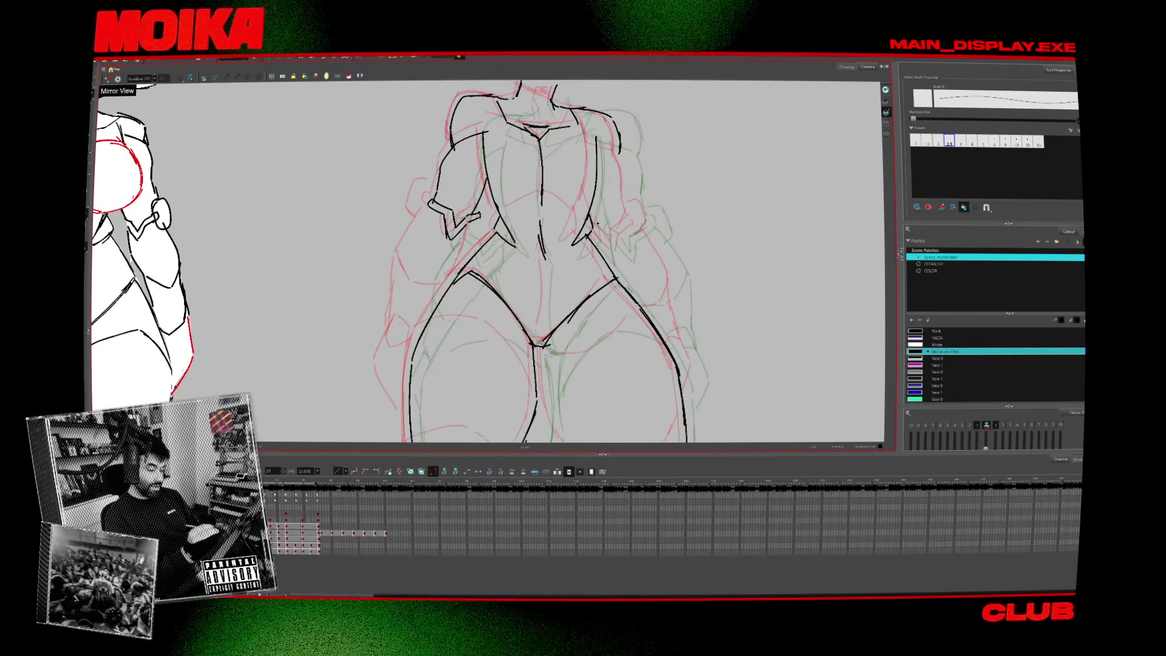
key(alt+z)
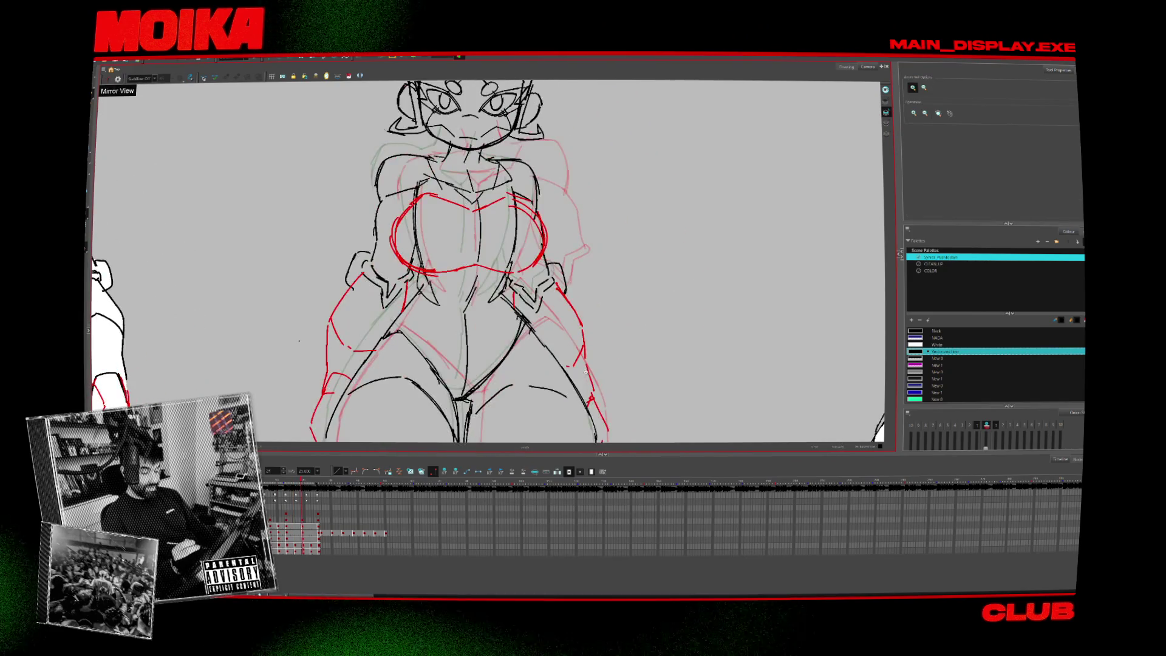
scroll(586, 372, down, 5)
scroll(547, 288, up, 8)
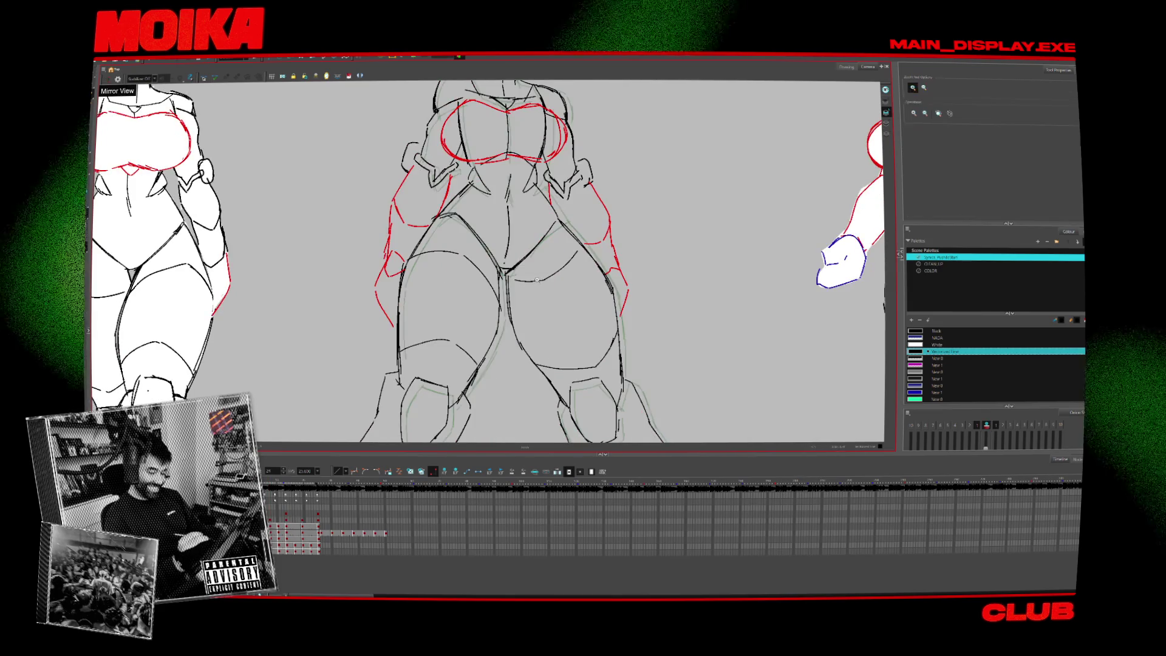
scroll(536, 279, up, 2)
key(alt+b)
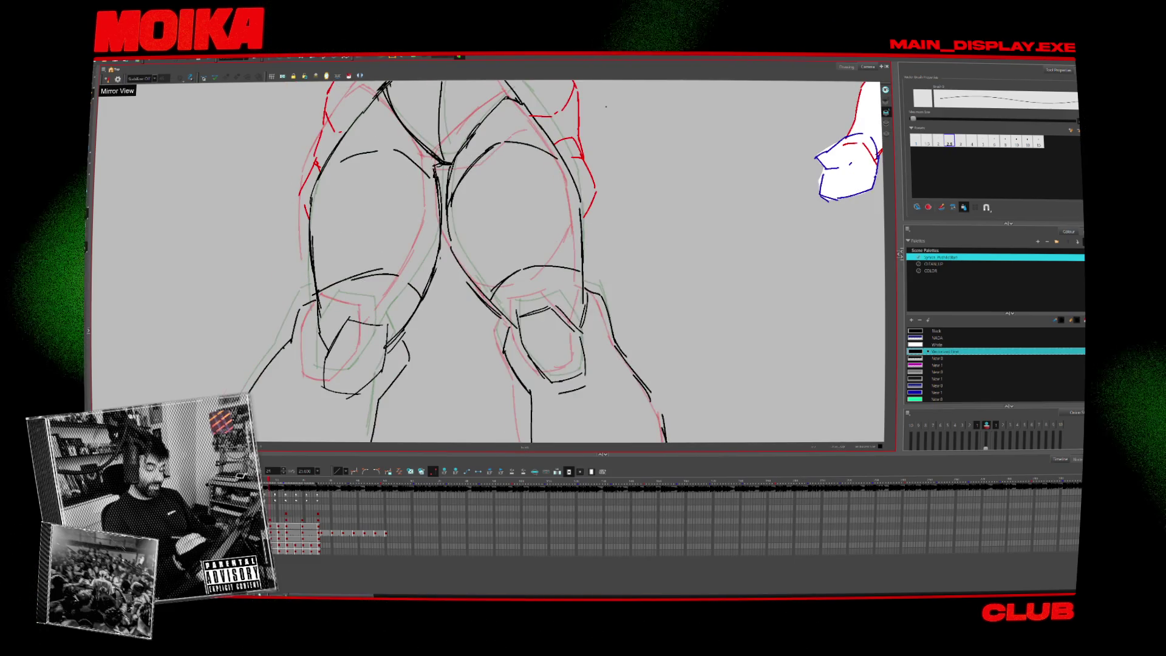
key(alt+z)
key(2)
key(2)
key(2)
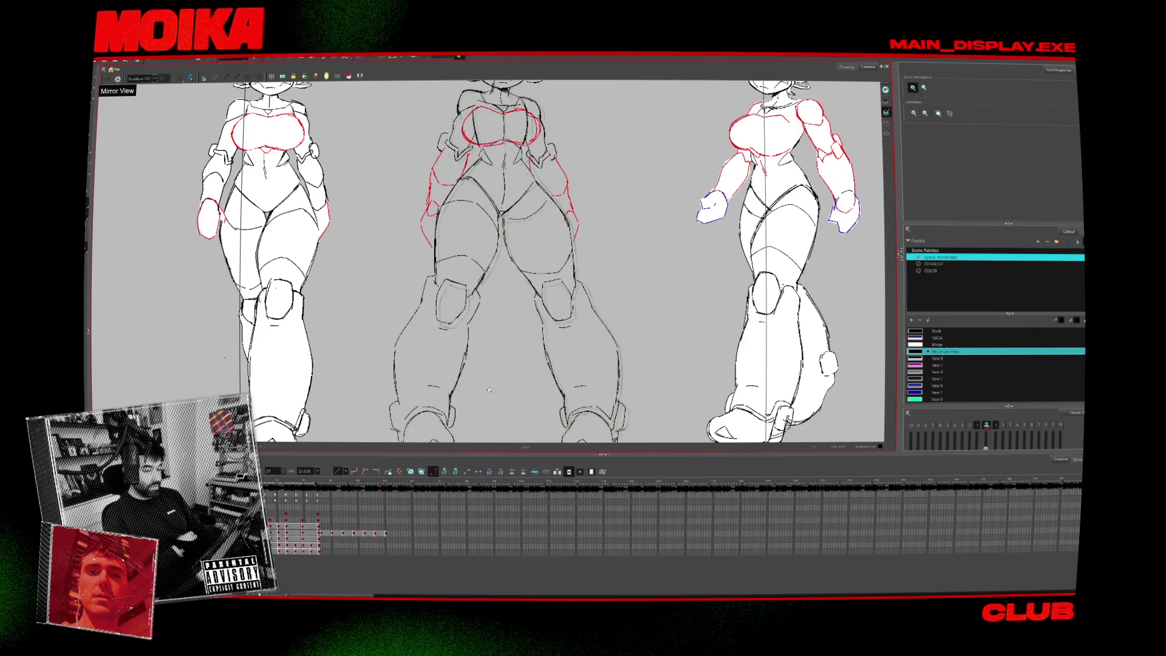
Ink a short stroke beside the left knee and a short line on the right leg.
scroll(440, 289, up, 3)
key(alt+b)
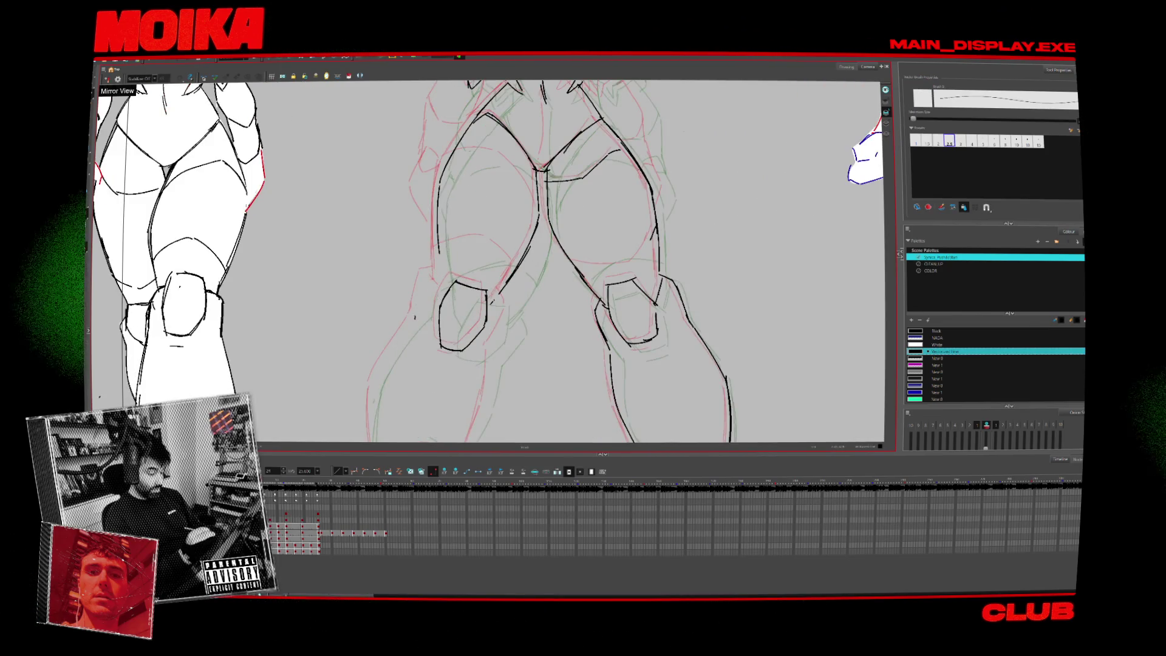
drag(423, 277, 414, 318)
scroll(583, 261, down, 5)
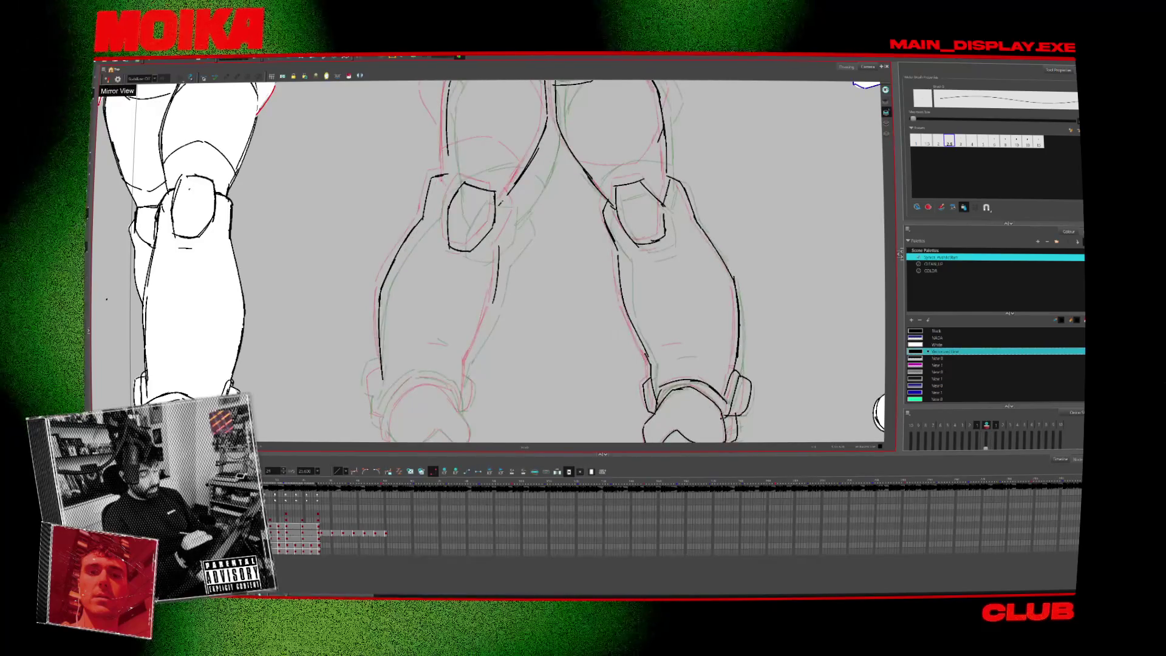
scroll(490, 310, up, 2)
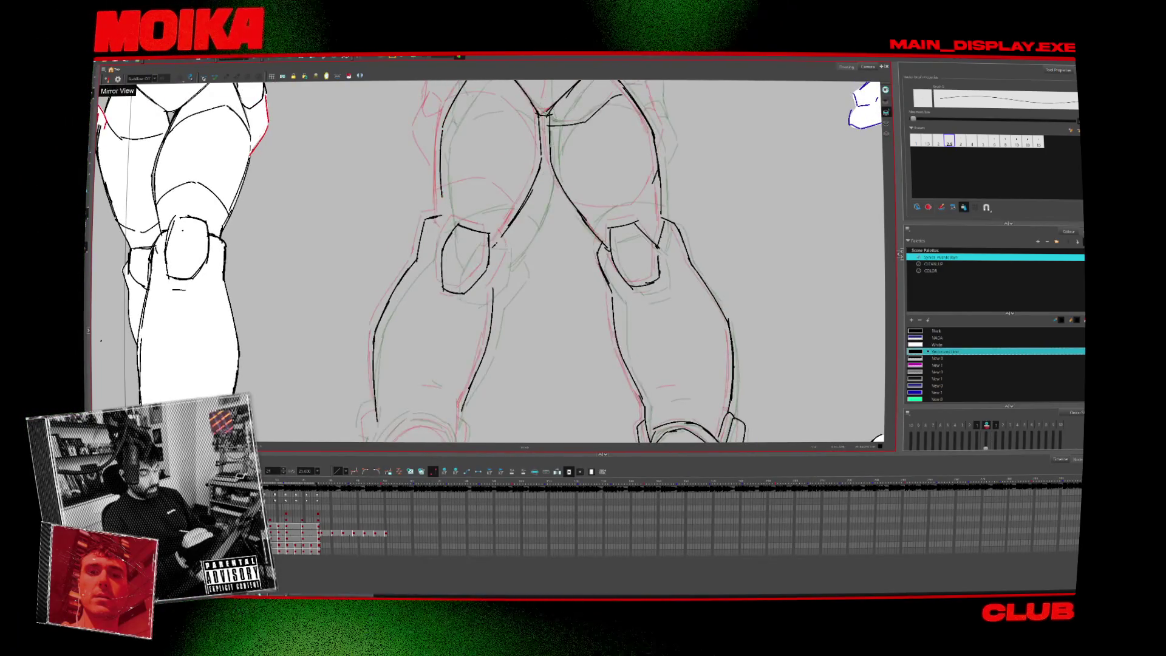
scroll(486, 261, down, 2)
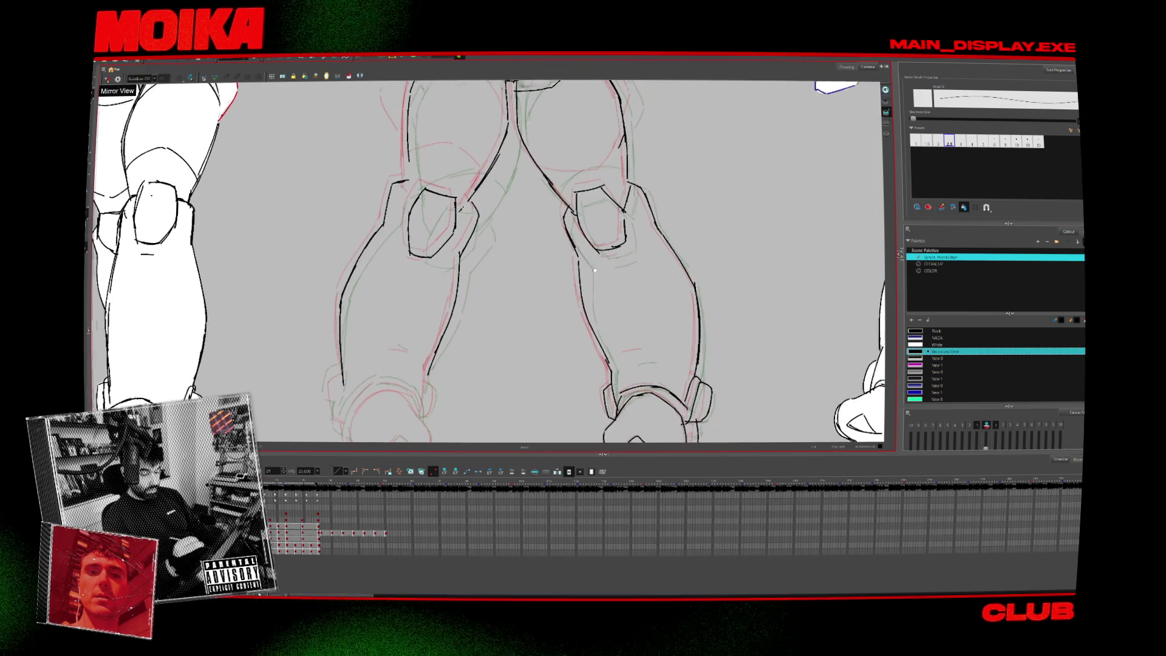
drag(620, 349, 643, 347)
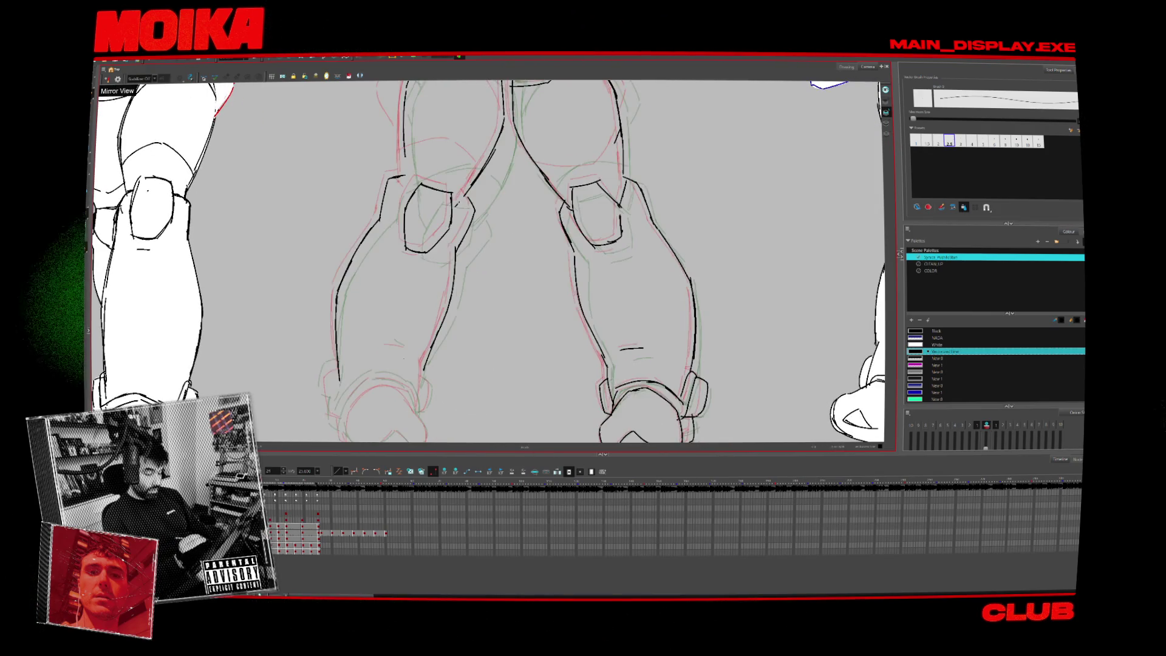
scroll(491, 261, down, 2)
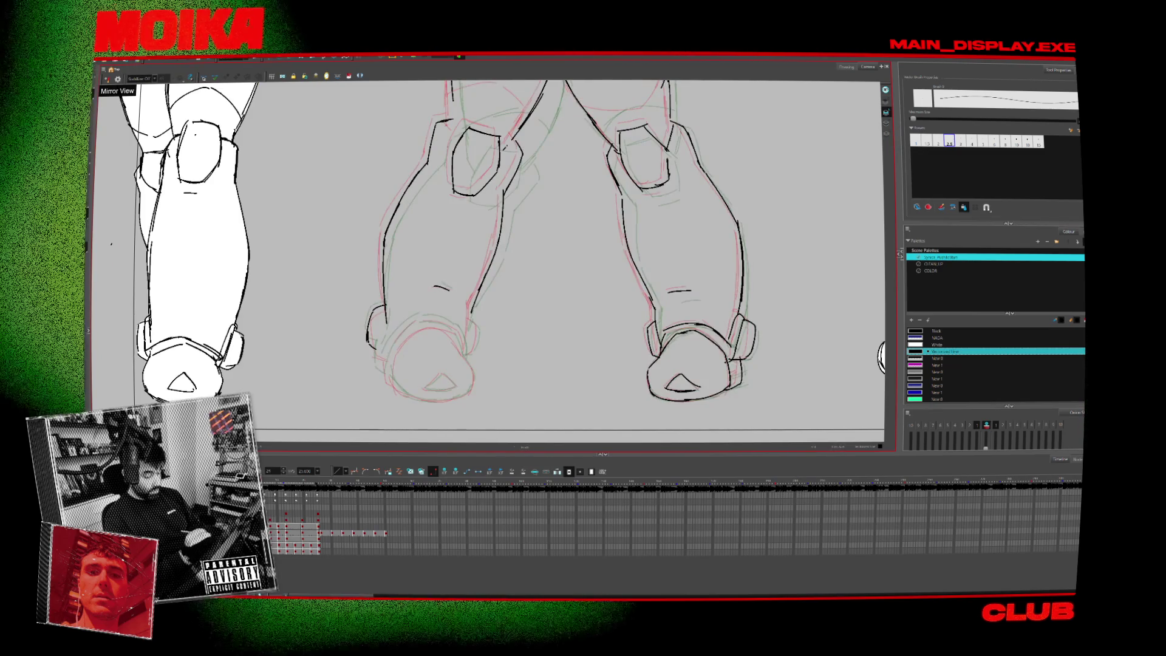
Compare with the next drawing, then ink the line along the bottom of the left boot.
key(period)
key(comma)
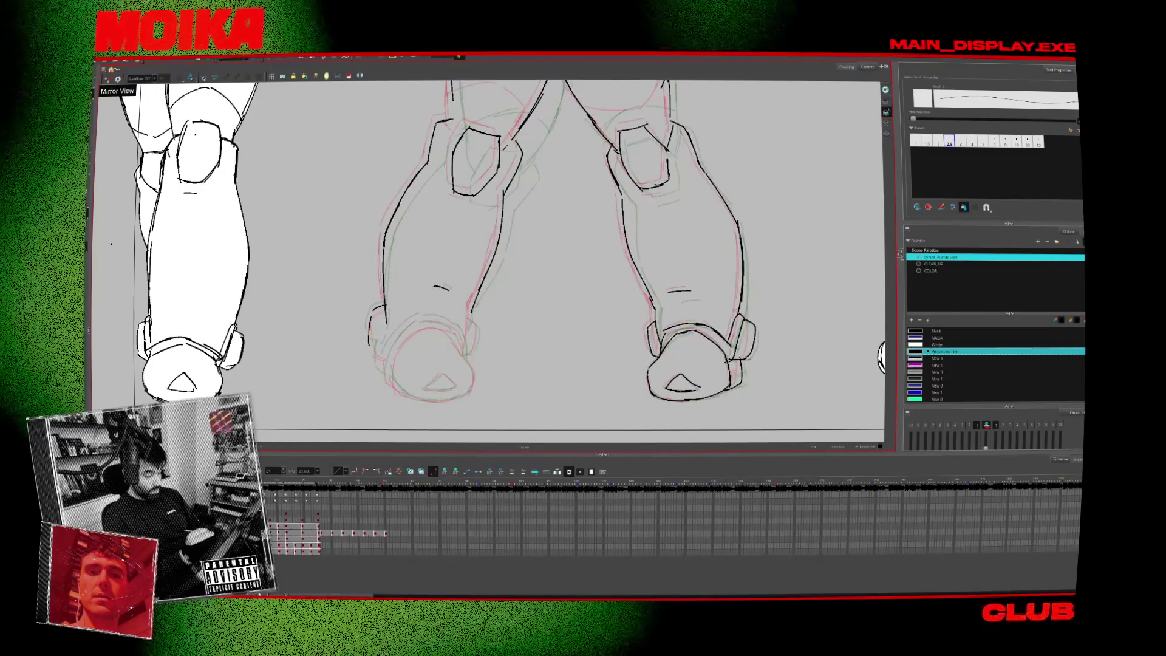
scroll(453, 371, down, 1)
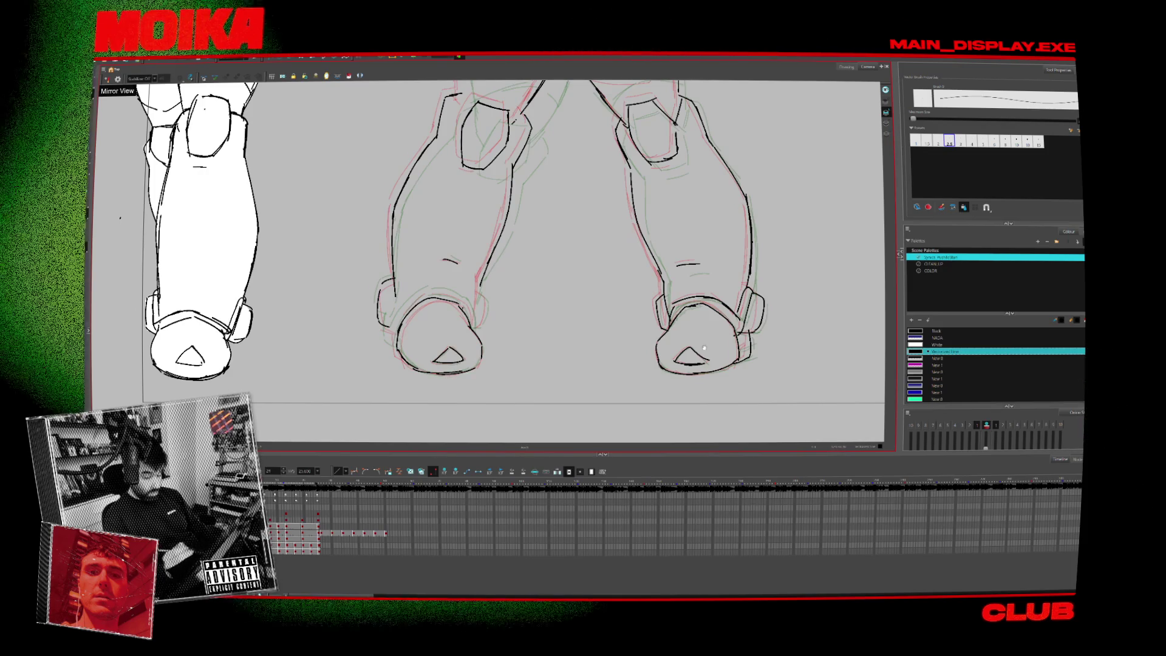
key(Return)
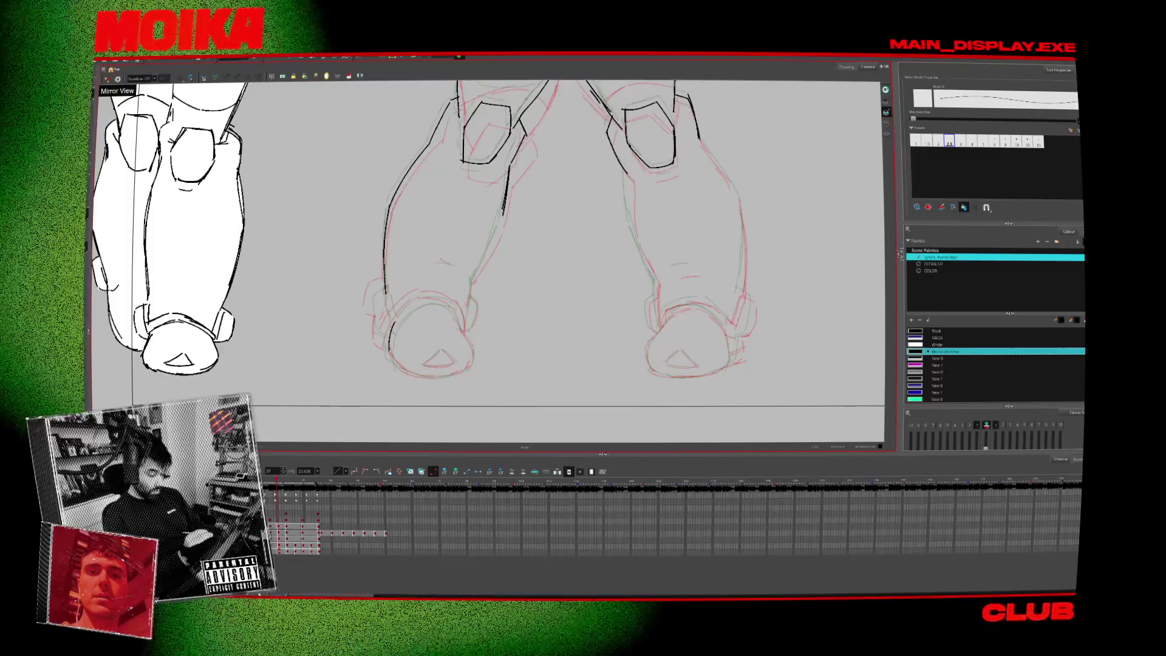
drag(389, 357, 459, 371)
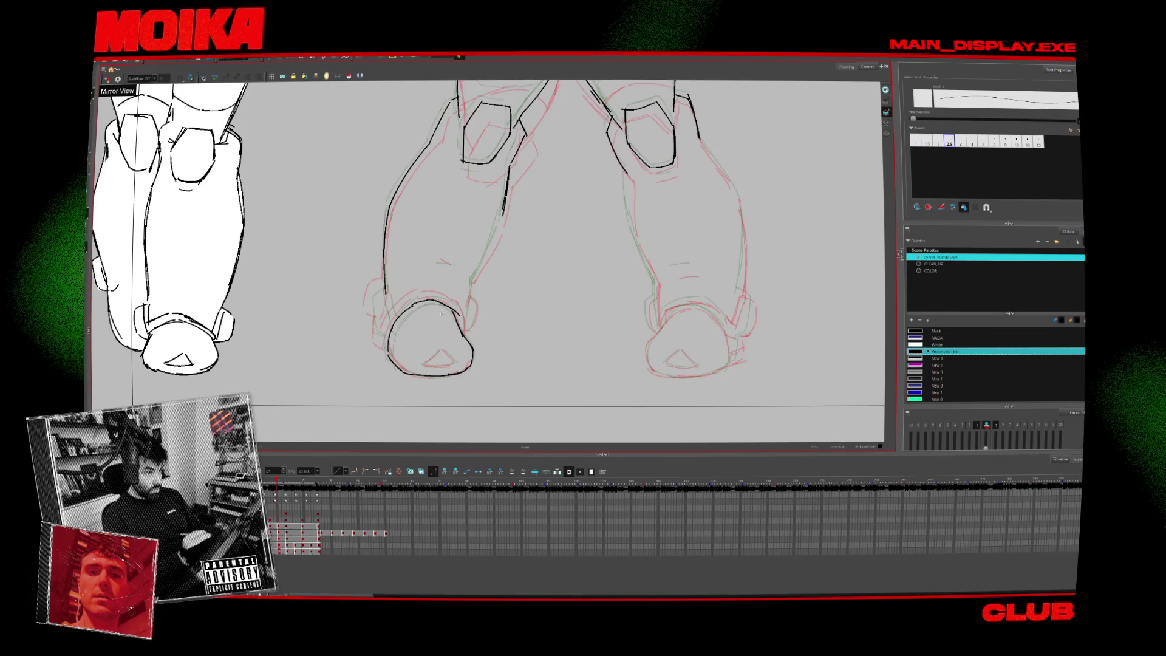
scroll(491, 315, up, 2)
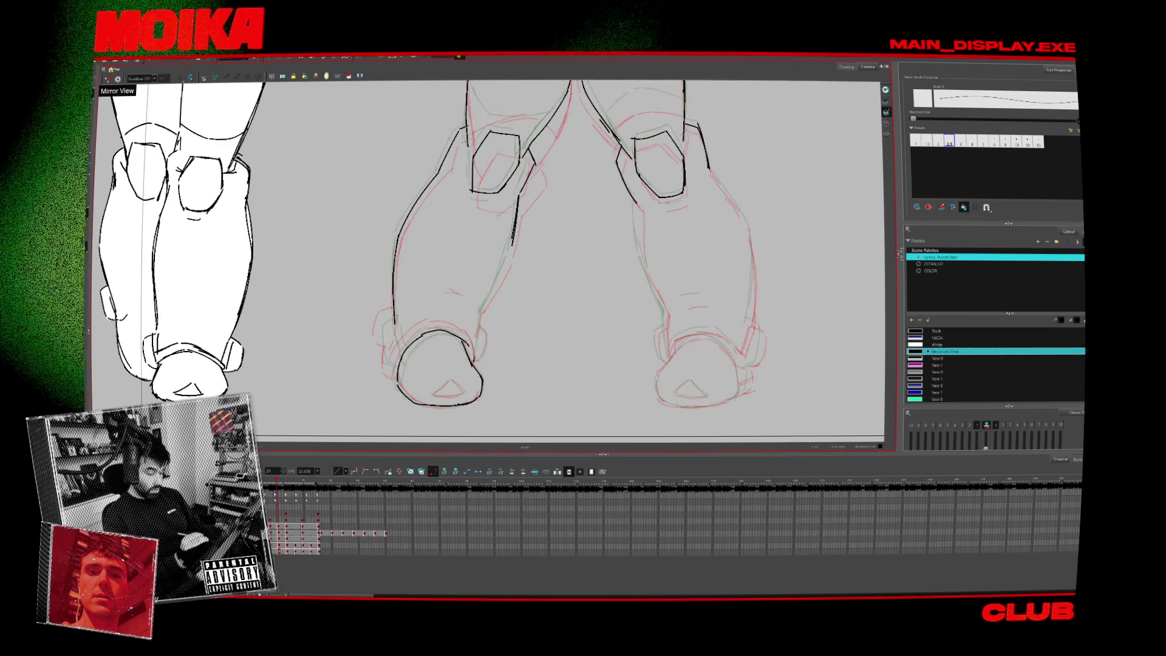
Flip back and forth through the neighbouring leg drawings to compare the poses.
key(period)
key(comma)
key(period)
key(comma)
key(period)
key(comma)
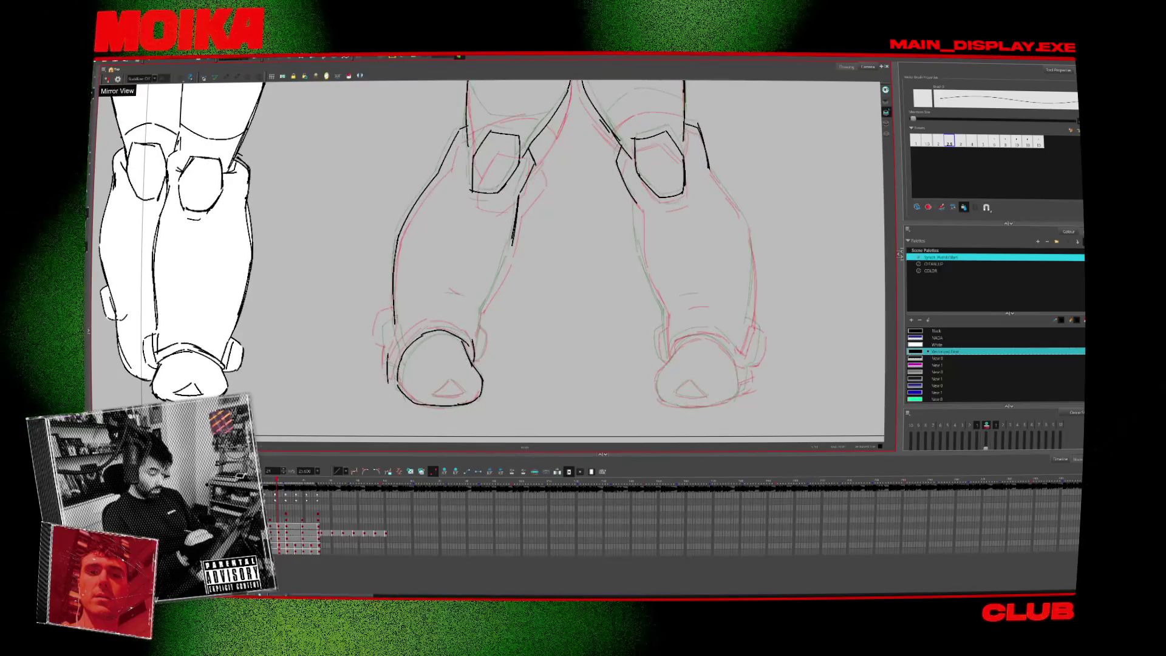
key(period)
key(comma)
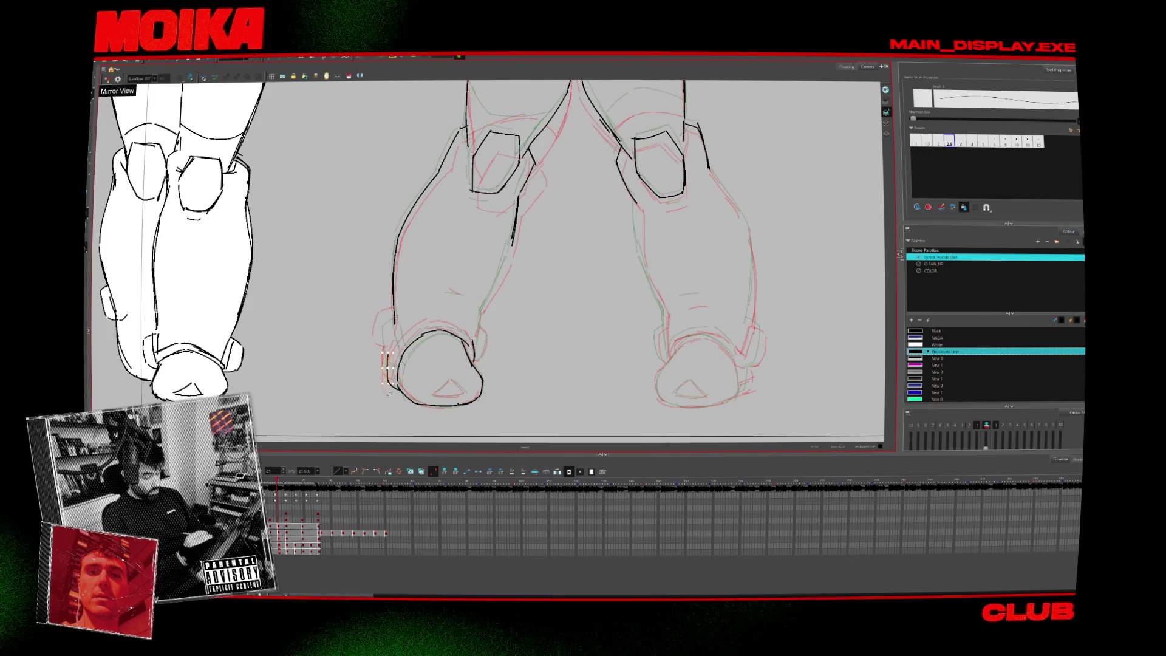
key(period)
key(comma)
key(period)
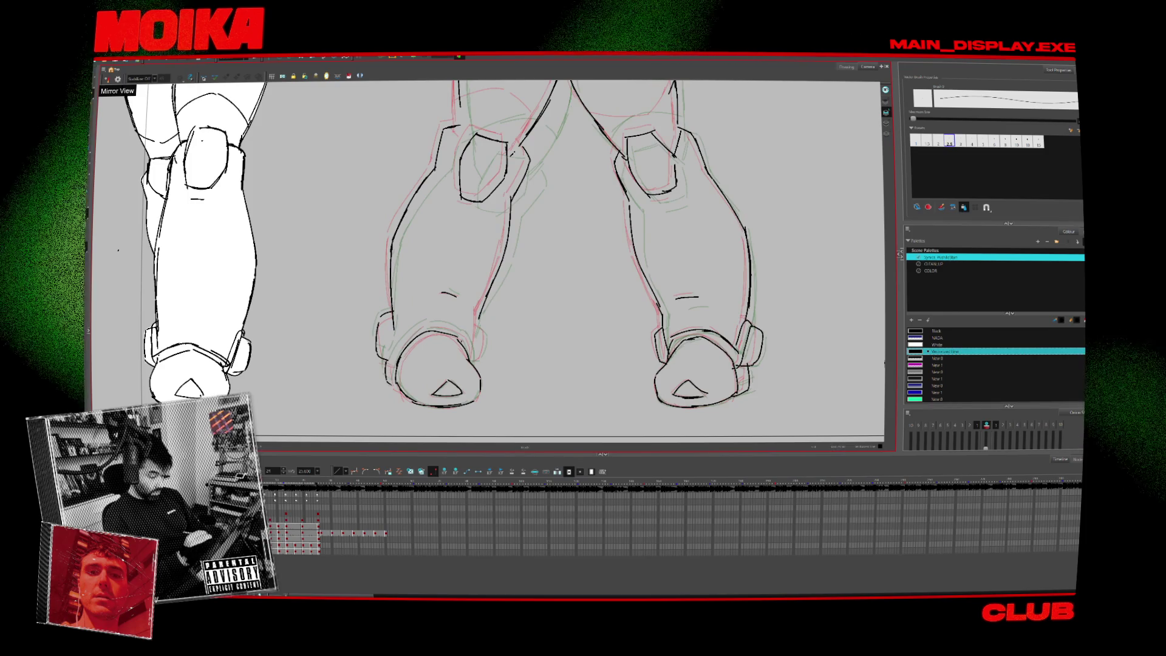
key(period)
key(period)
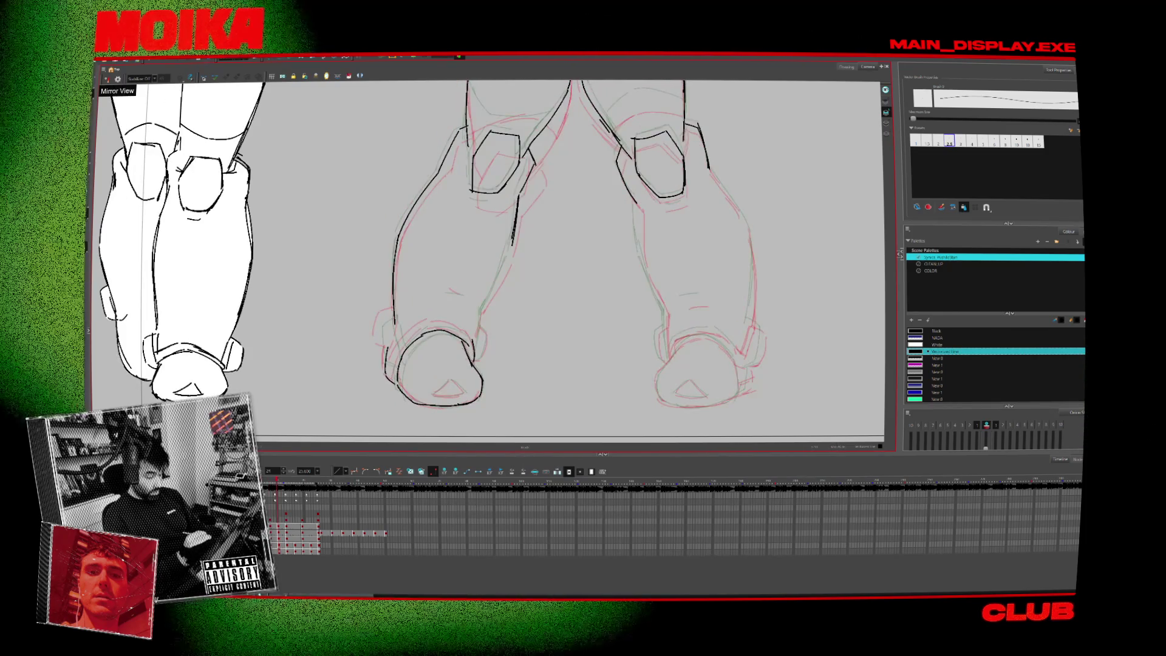
key(period)
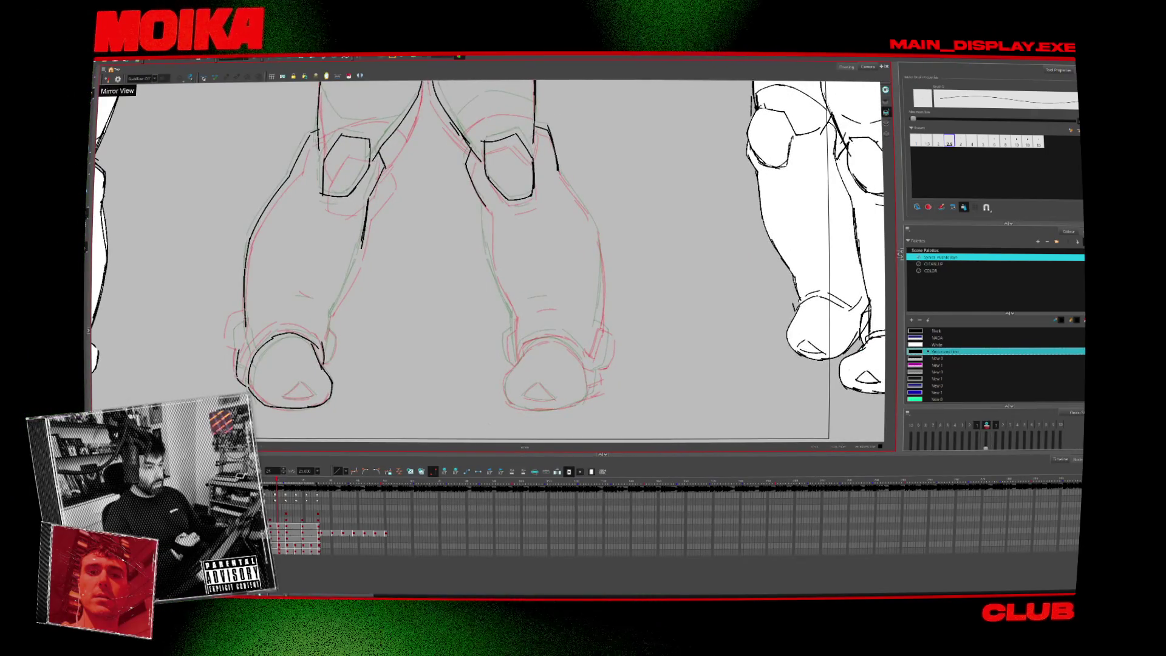
key(period)
key(period)
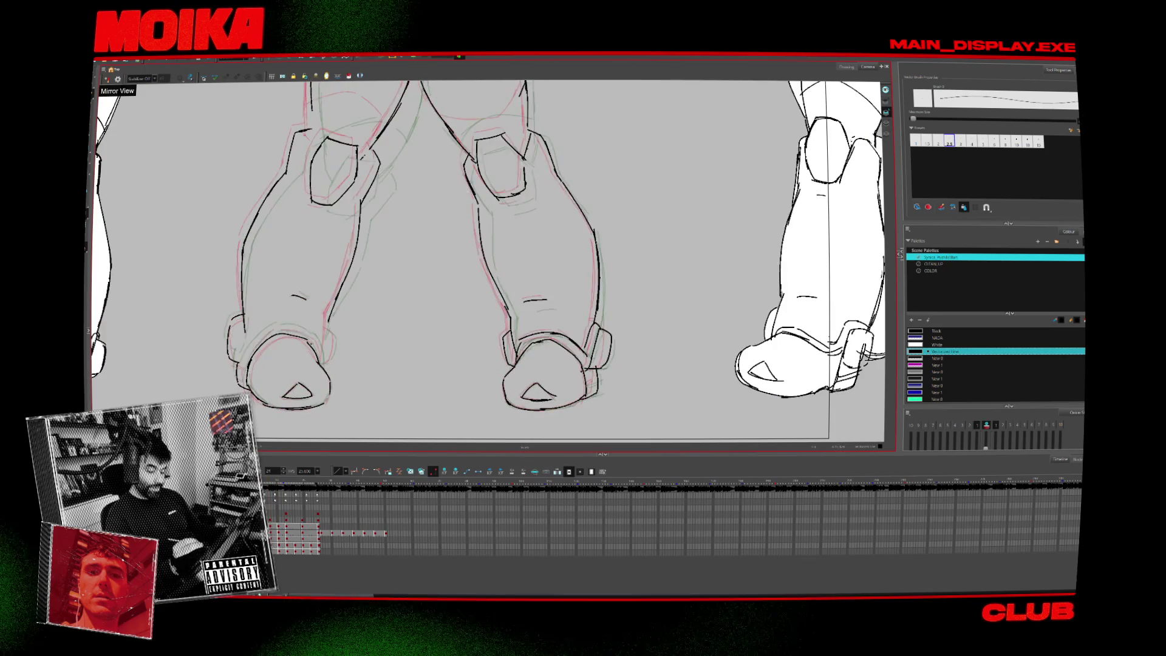
key(comma)
key(comma)
key(period)
key(comma)
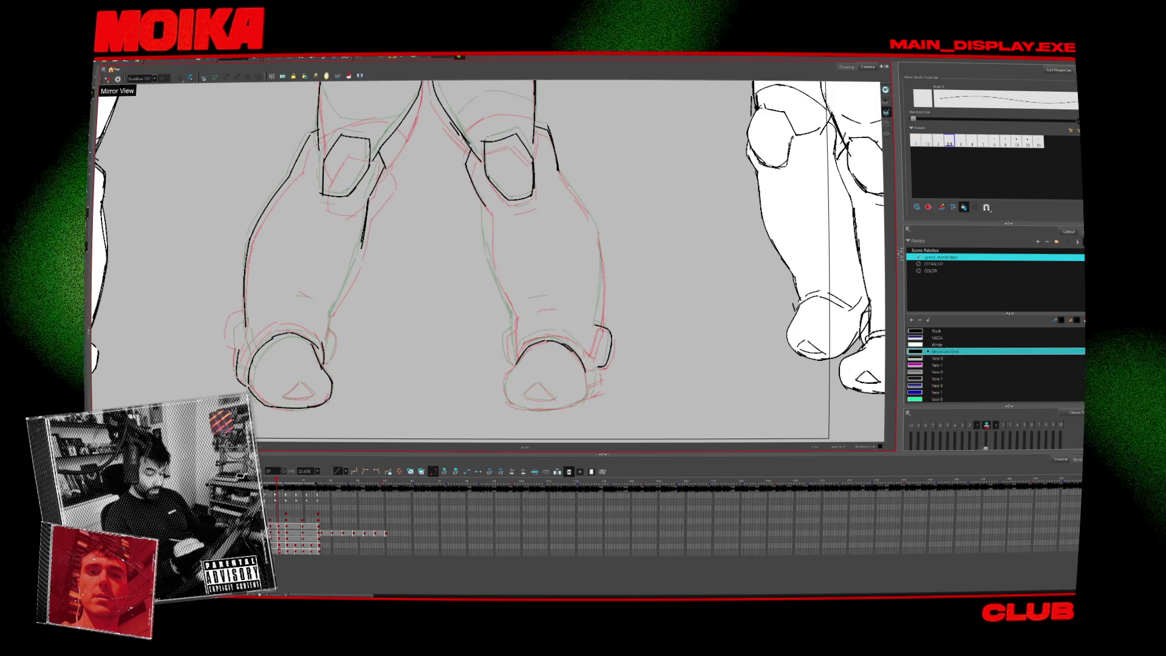
key(period)
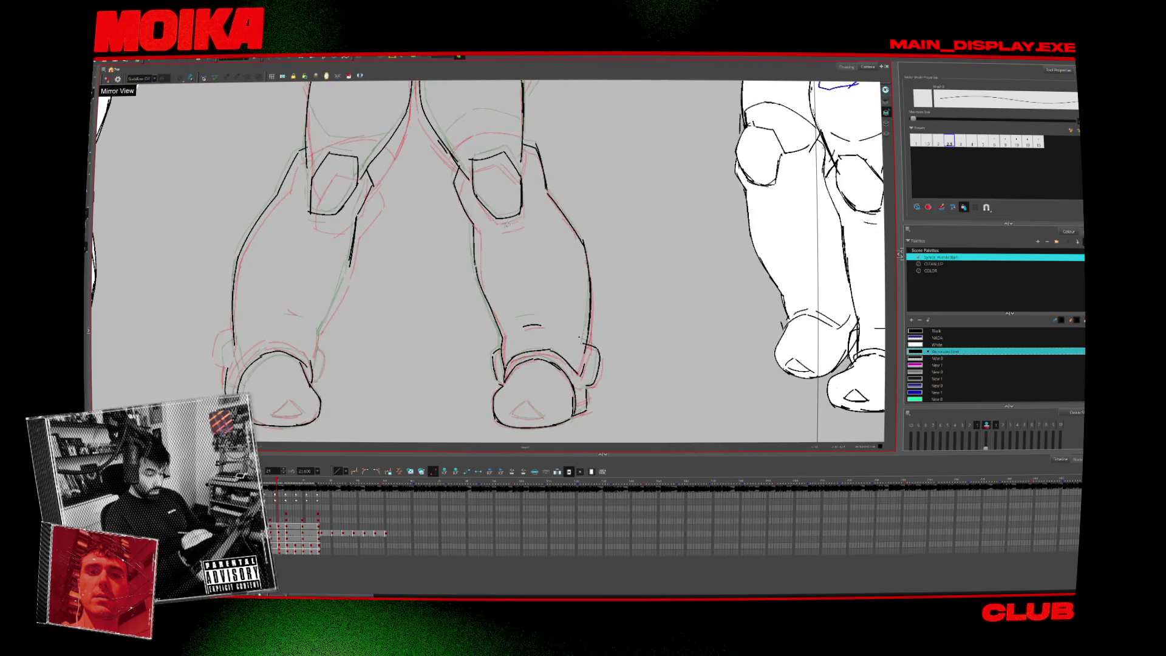
Pan and rotate the view onto the boots, reset the rotation, and frame all three drawings.
drag(372, 365, 445, 400)
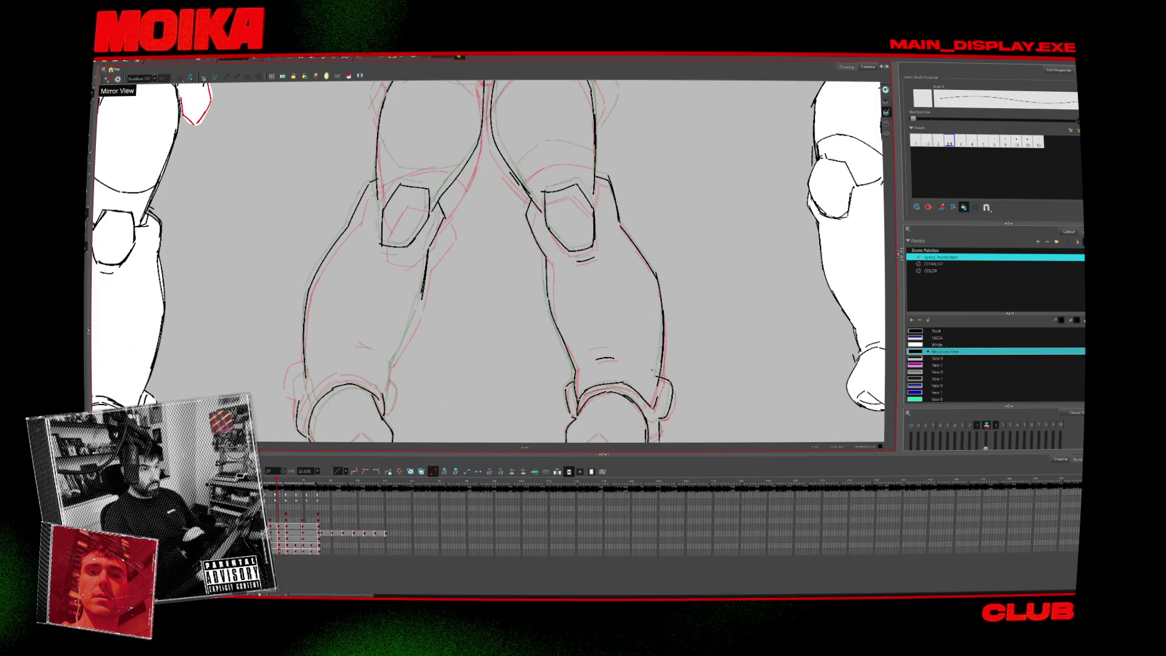
drag(462, 255, 502, 266)
key(period)
key(period)
key(comma)
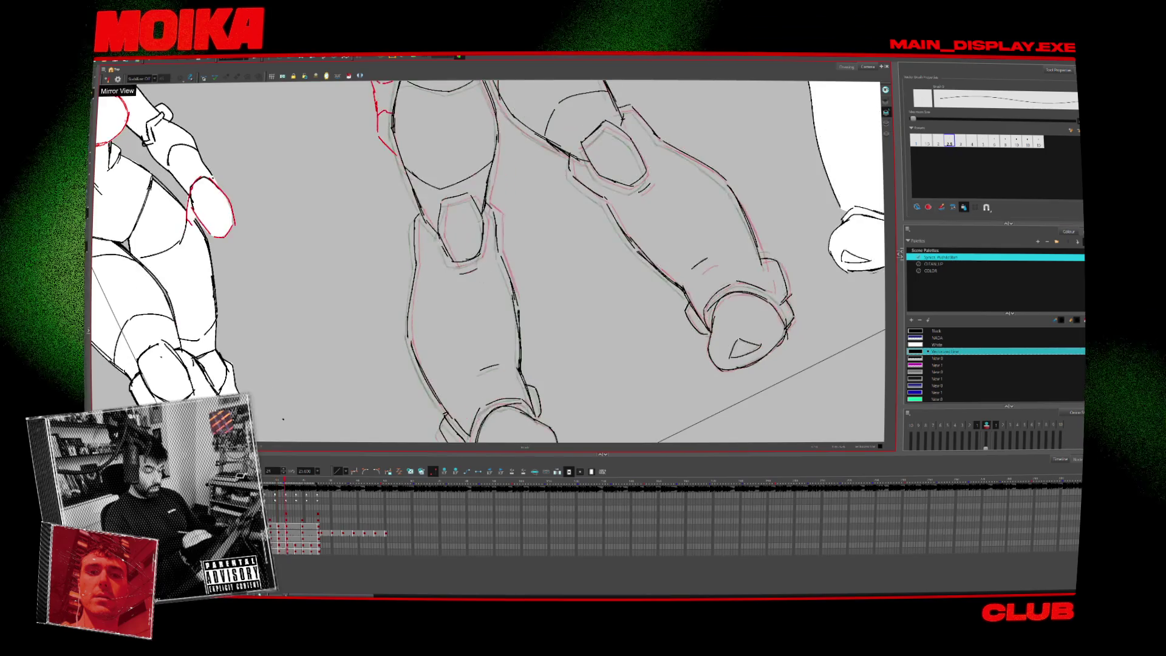
key(period)
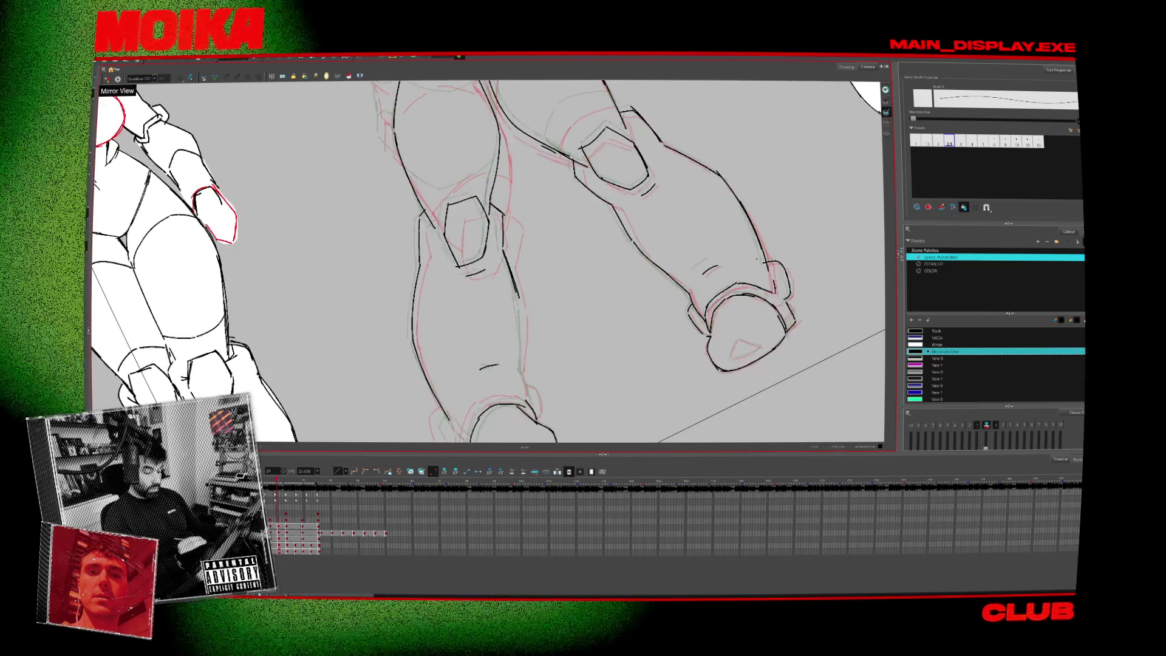
key(shift+x)
key(period)
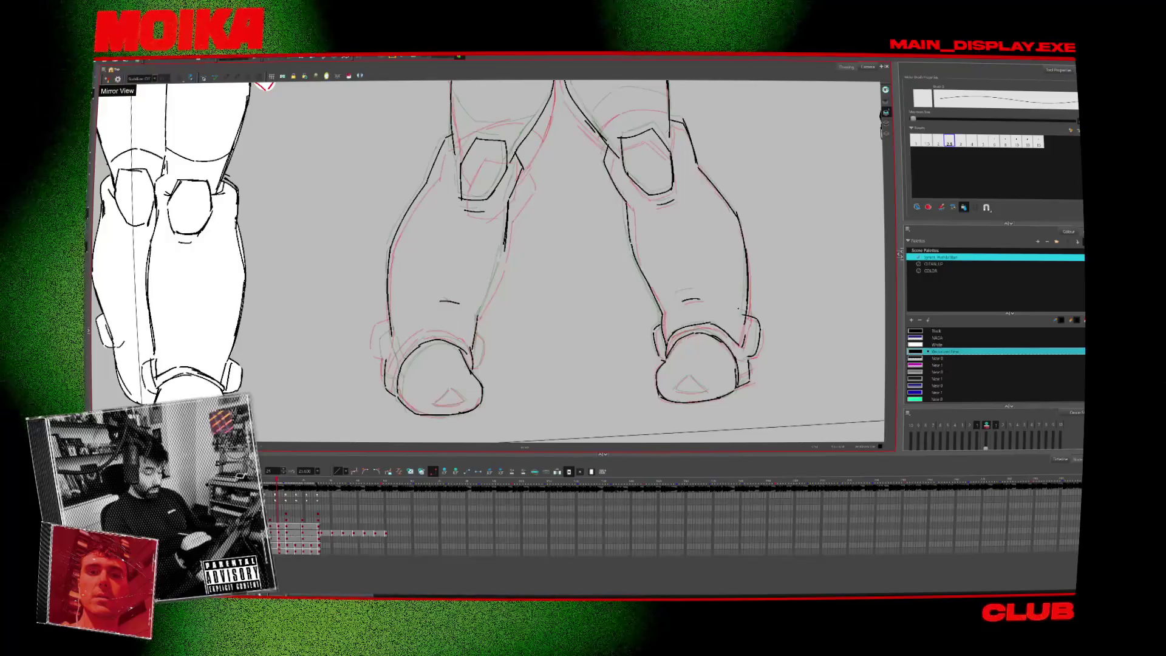
scroll(548, 326, down, 5)
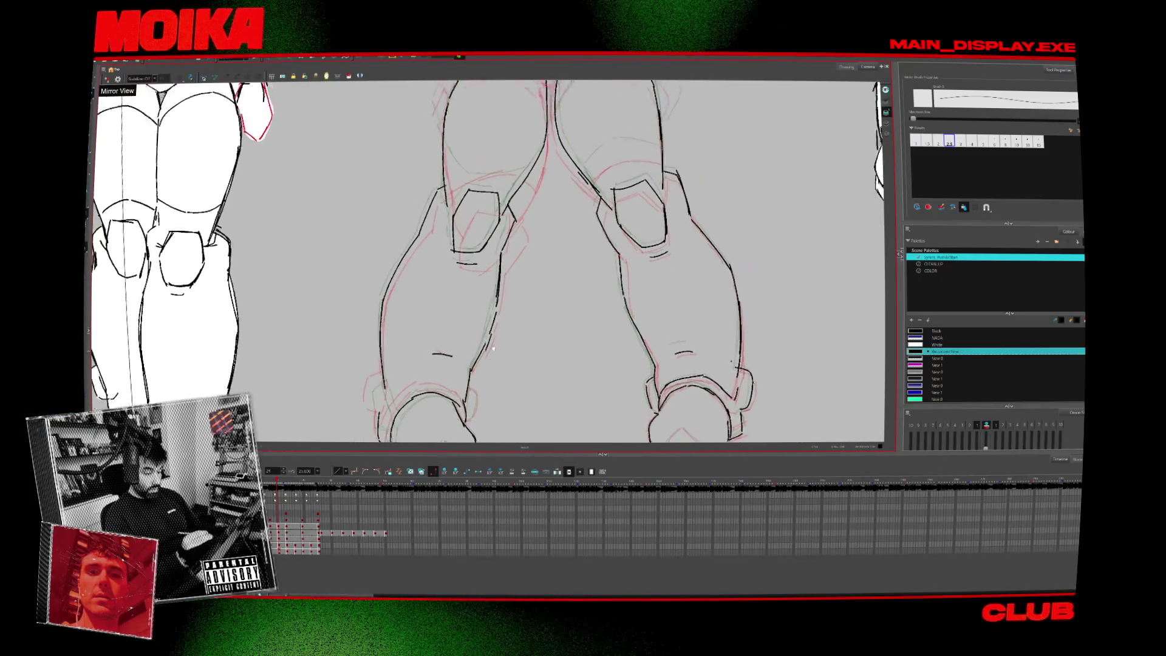
drag(548, 326, 518, 351)
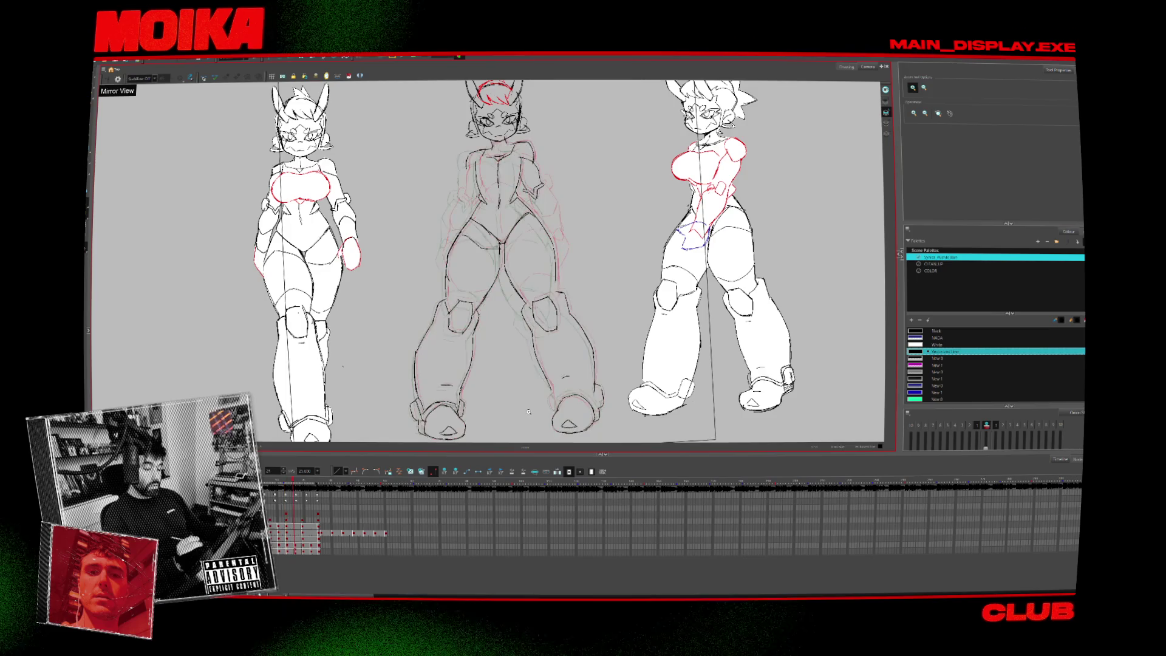
Zoom in on the characters, then zoom out so their heads are in view.
click(506, 233)
key(period)
key(period)
key(period)
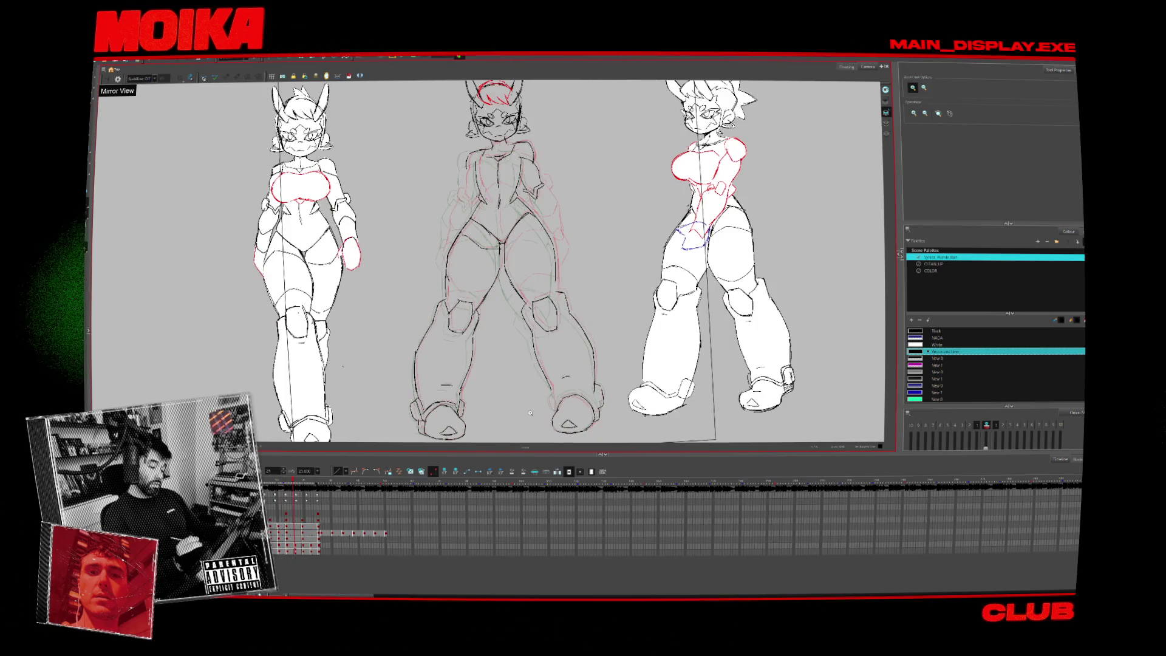
key(alt+b)
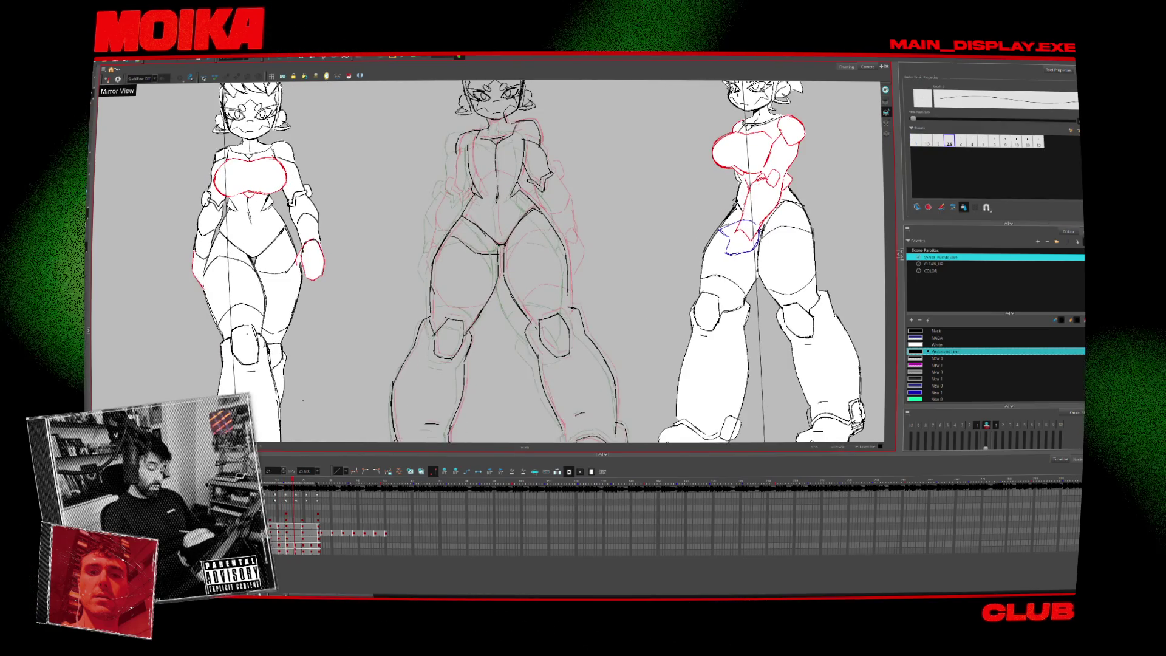
key(2)
key(comma)
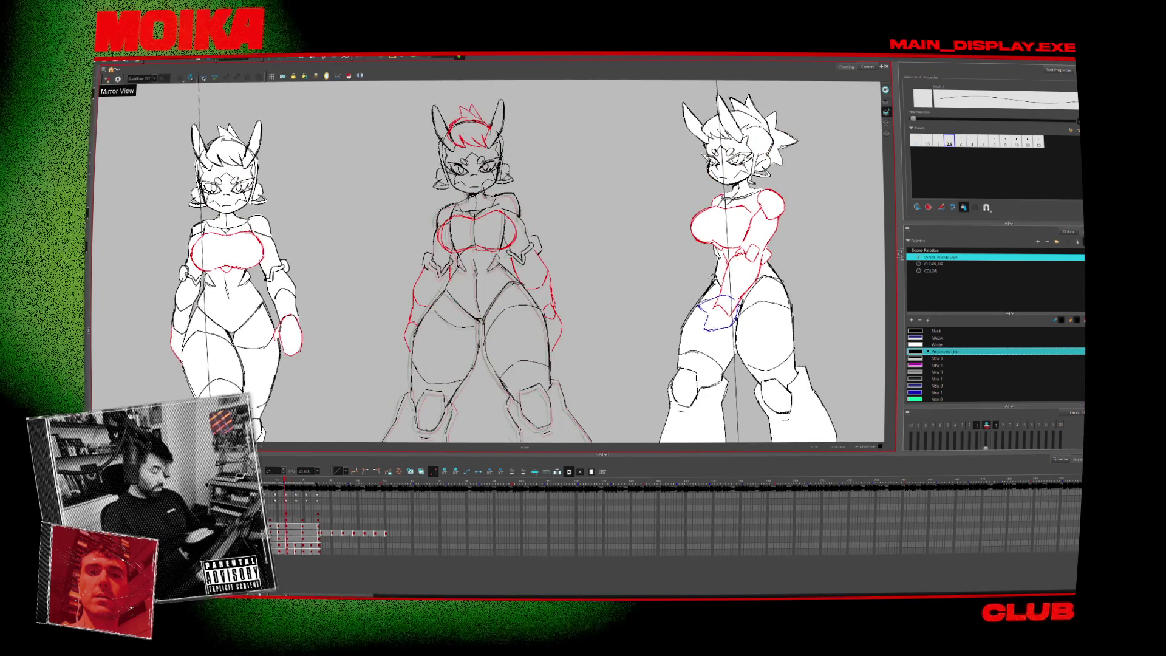
Step forward through the animation frames, jumping between Timeline cells to review each pose.
key(period)
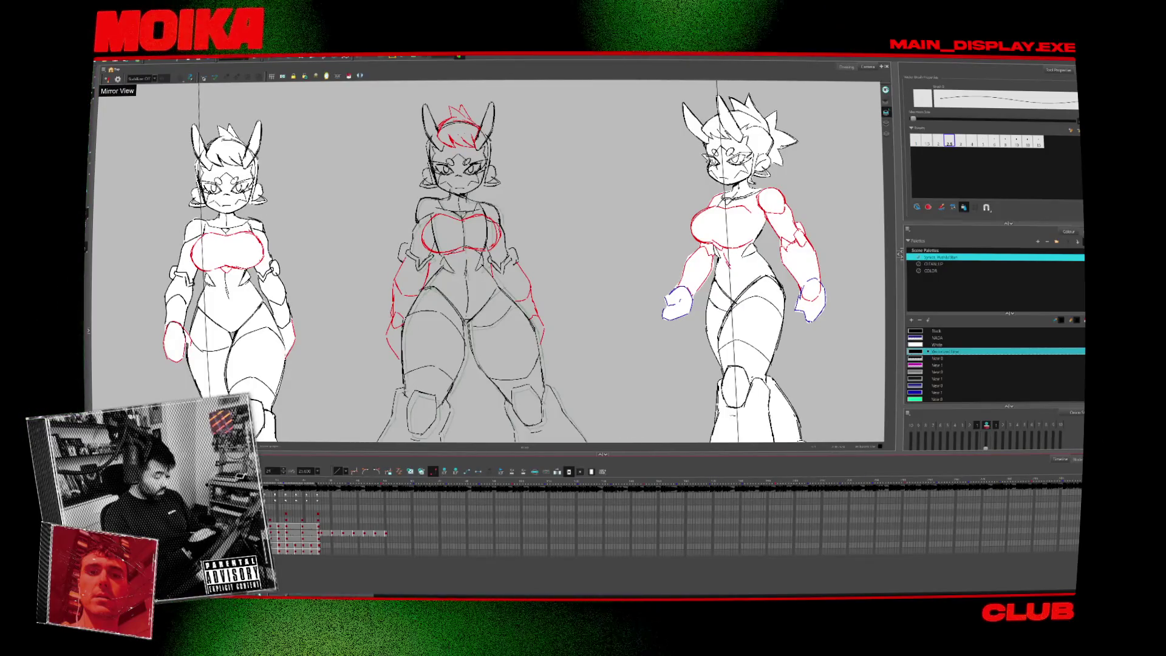
key(comma)
key(period)
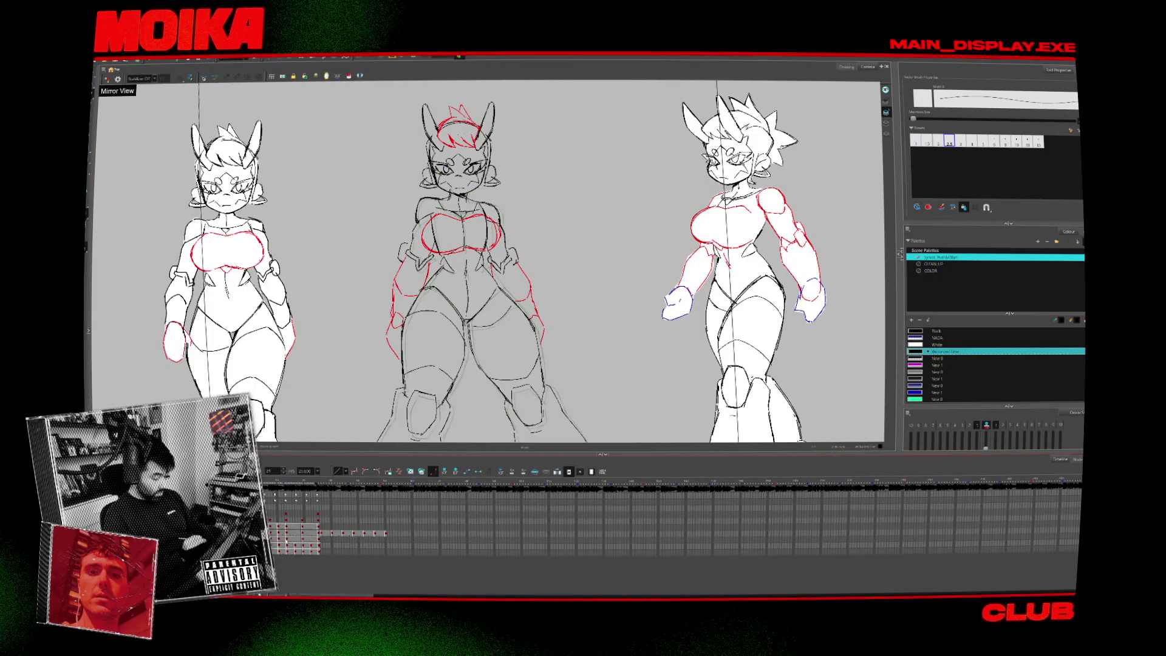
key(period)
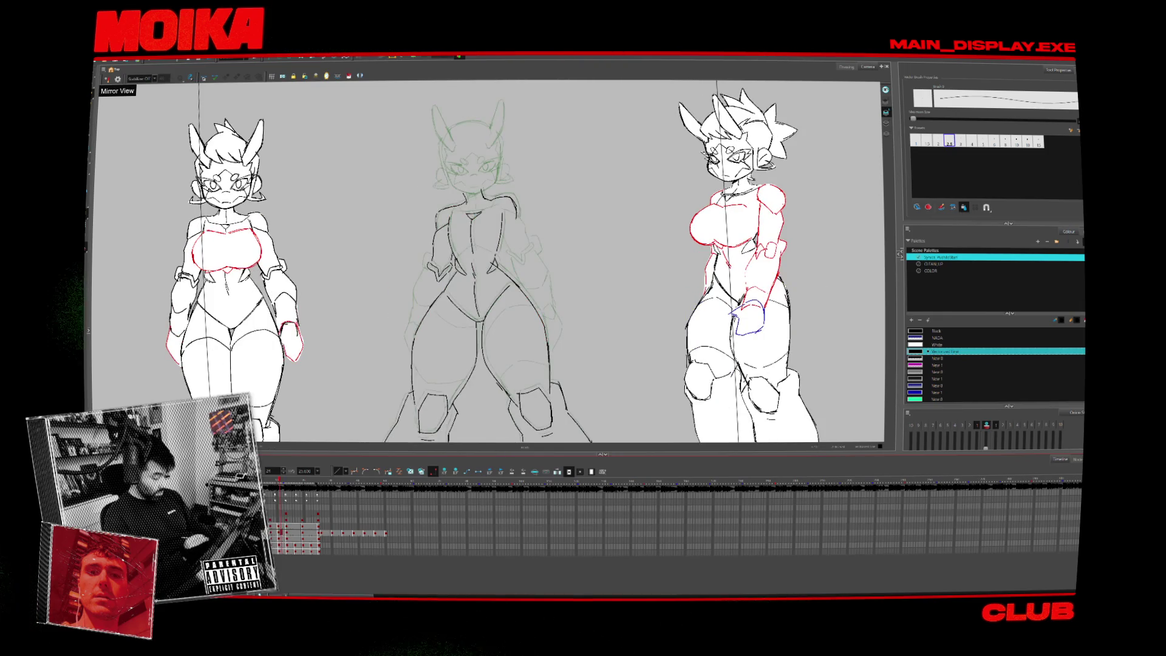
key(period)
key(period)
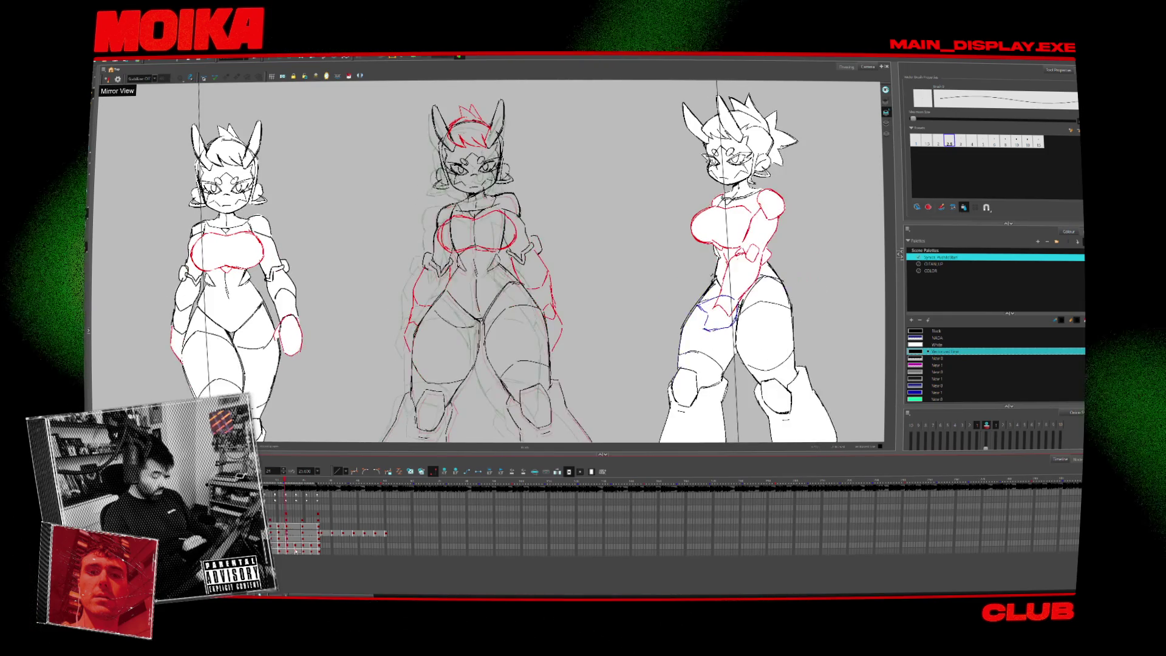
key(period)
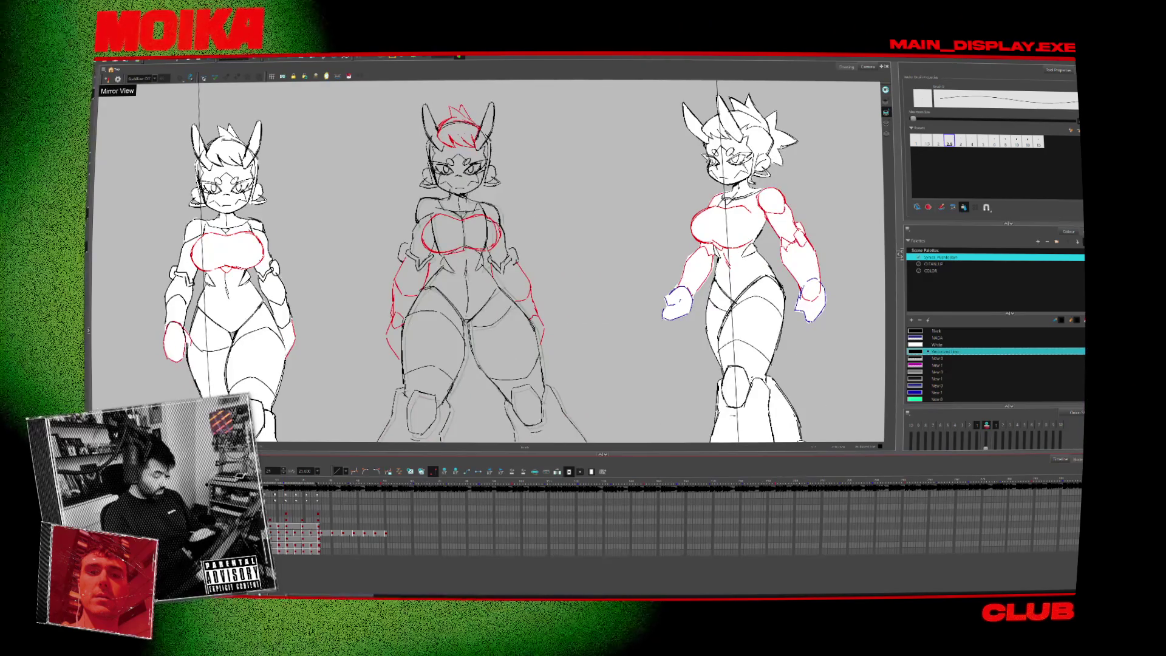
click(277, 538)
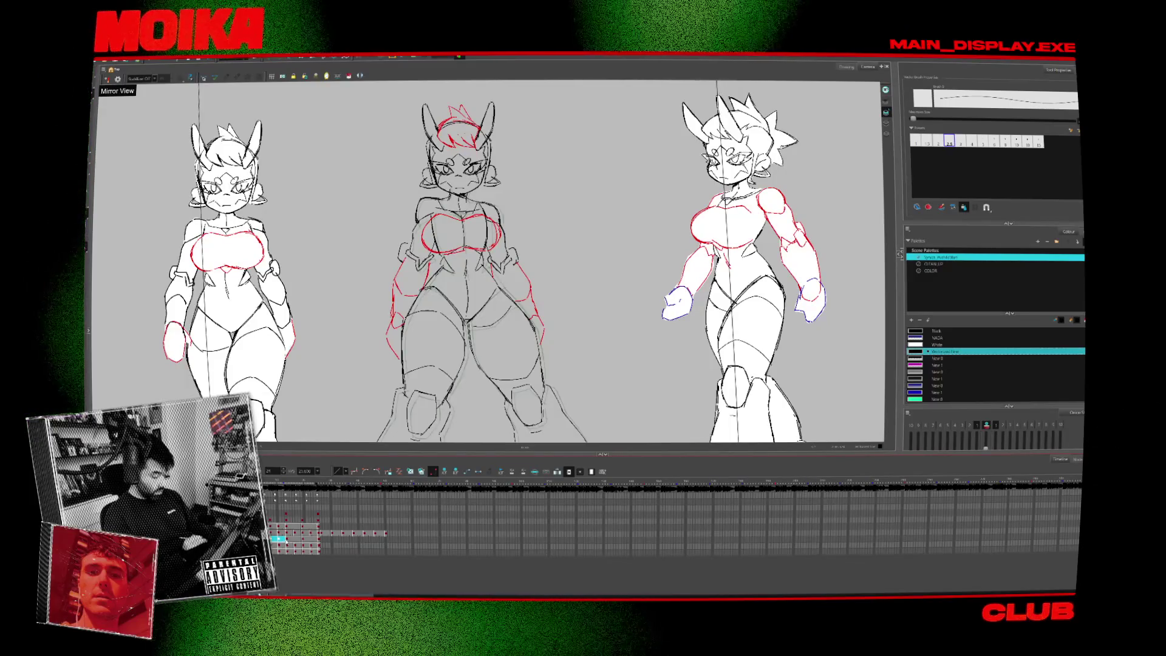
click(288, 565)
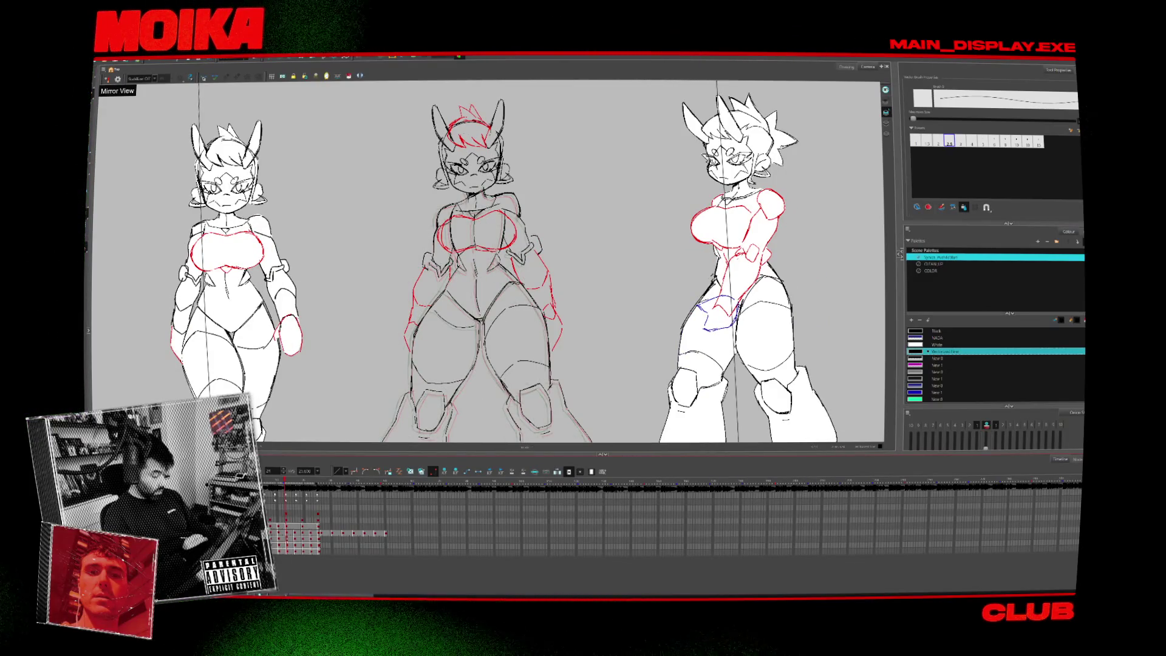
key(period)
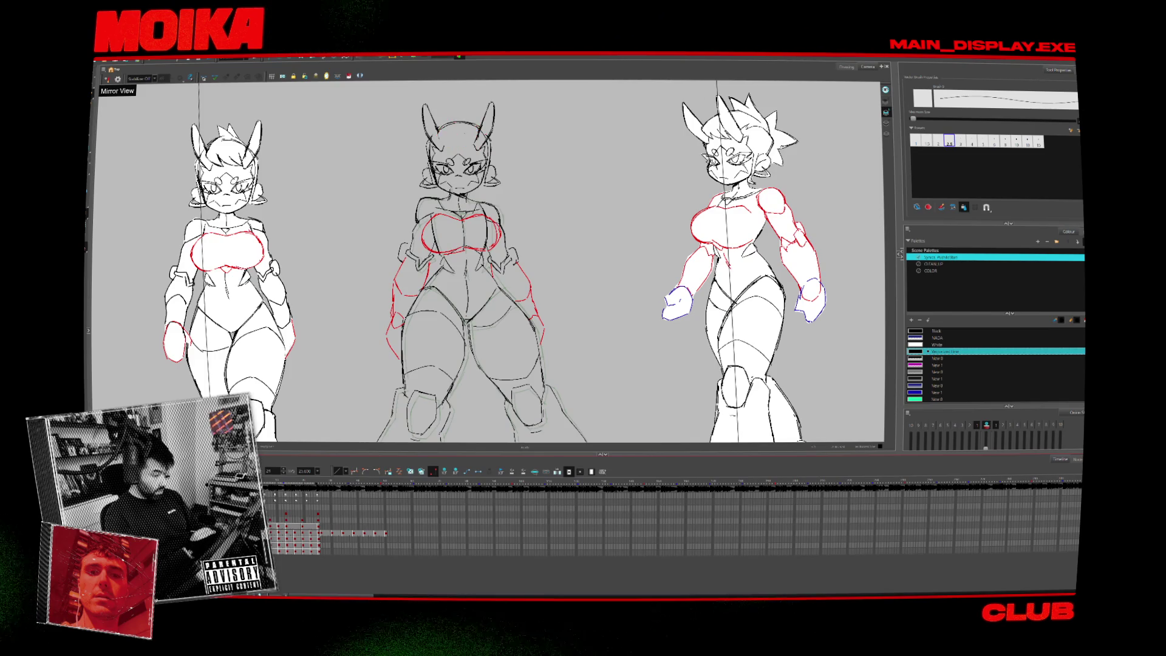
key(period)
key(period)
key(period)
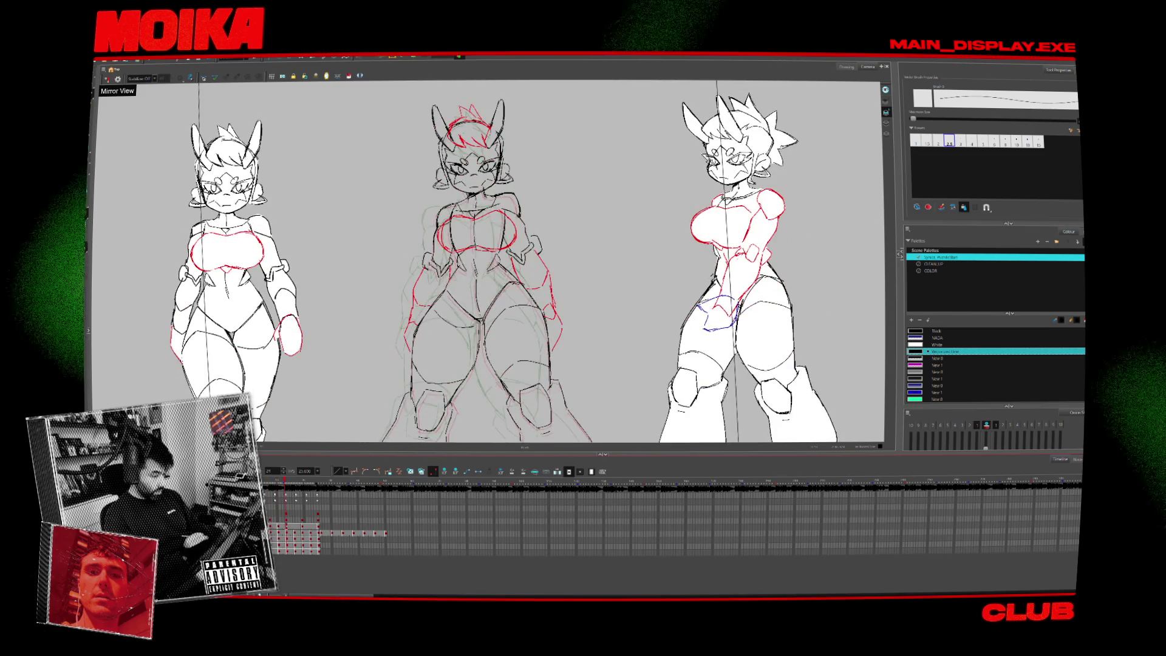
key(period)
key(period)
key(period)
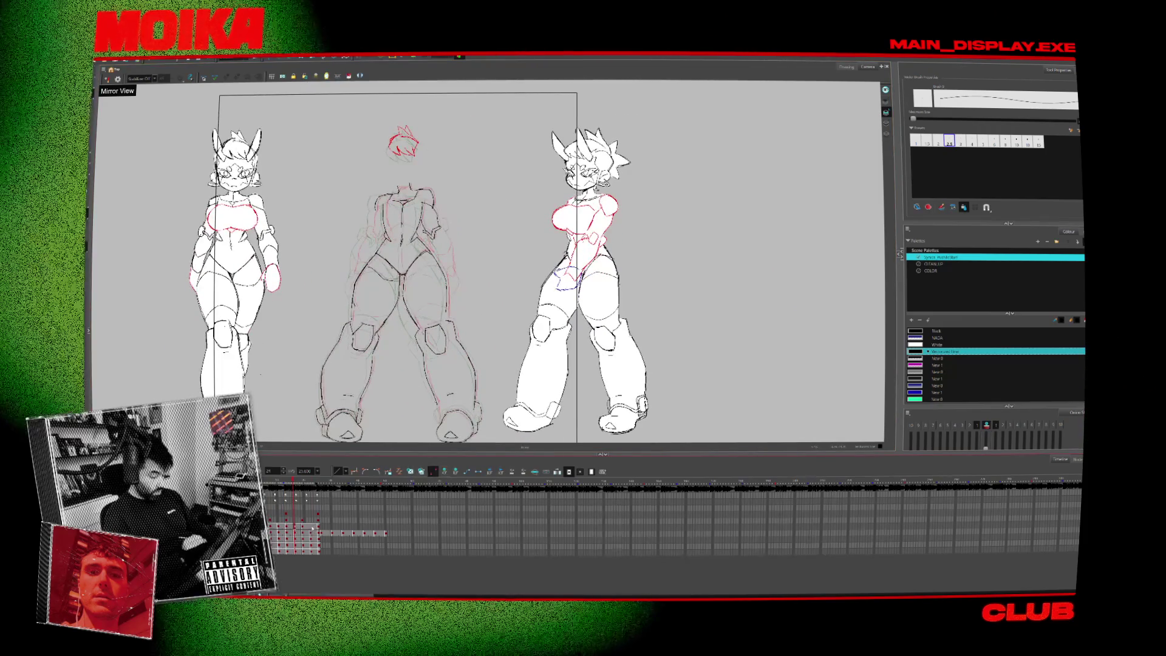
Step and play through the animation poses, then pick a frame range on the Timeline.
key(period)
key(period)
key(period)
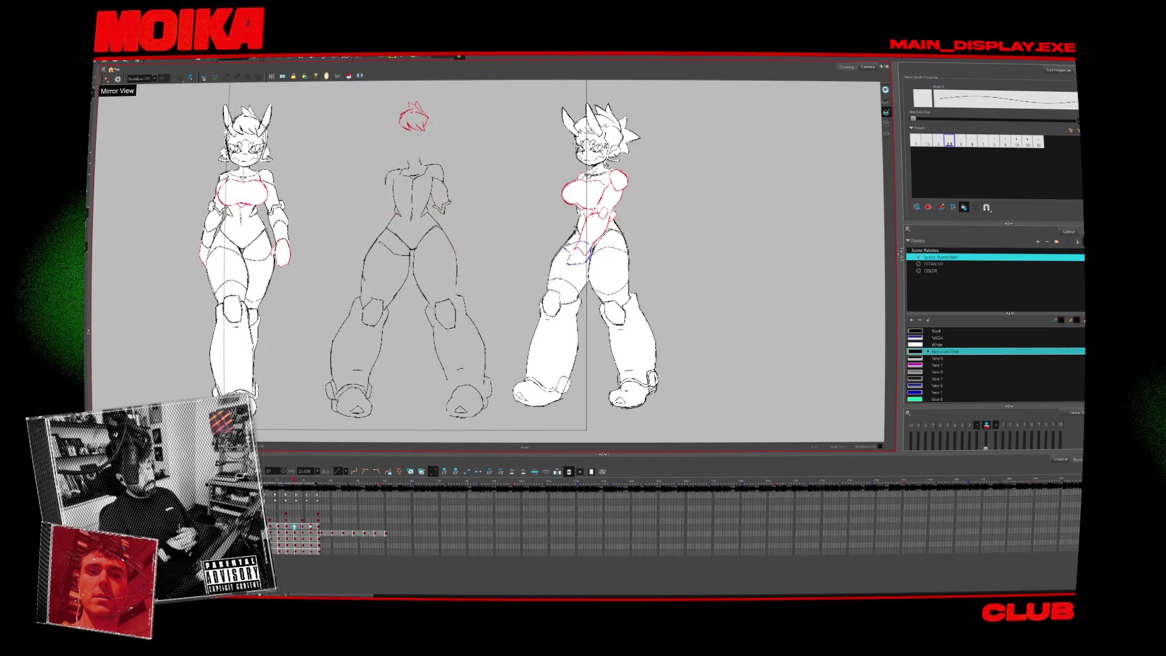
key(period)
key(Return)
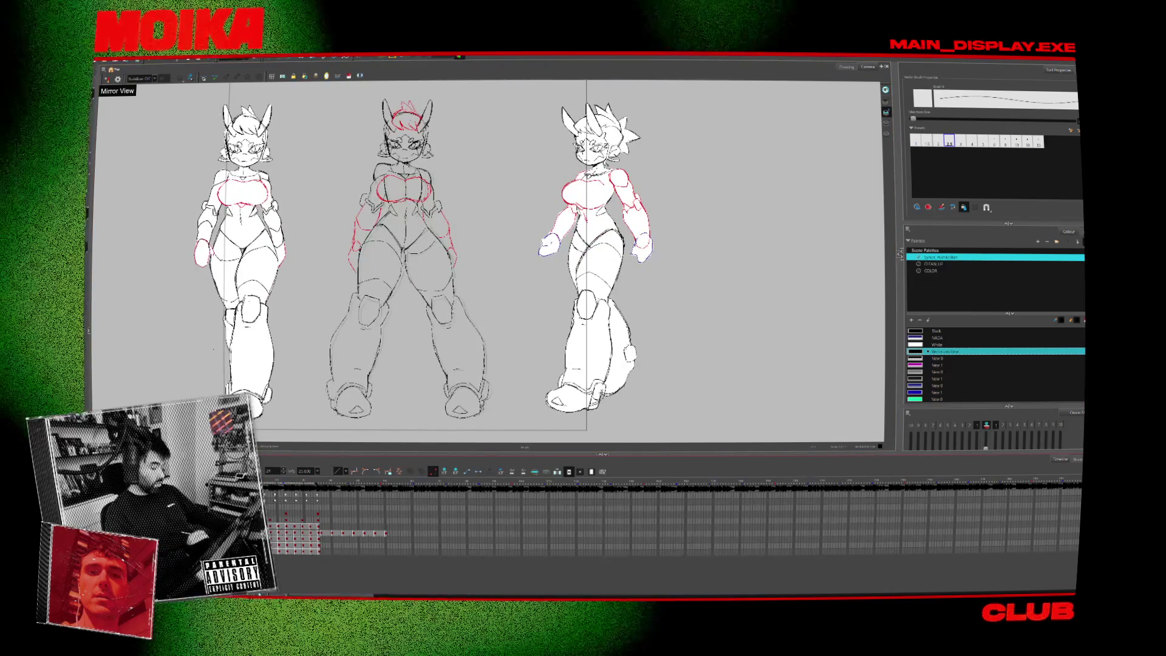
click(348, 531)
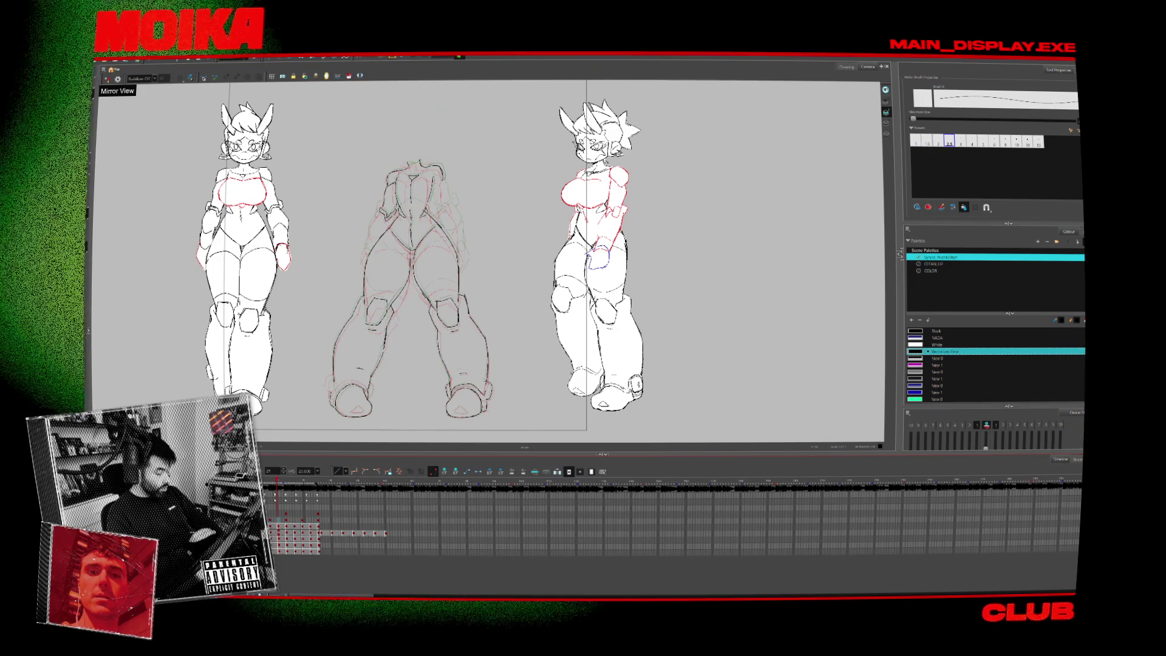
Select the head drawing's Timeline cell and enable Onion Skin to show neighbouring poses in red.
key(alt+s)
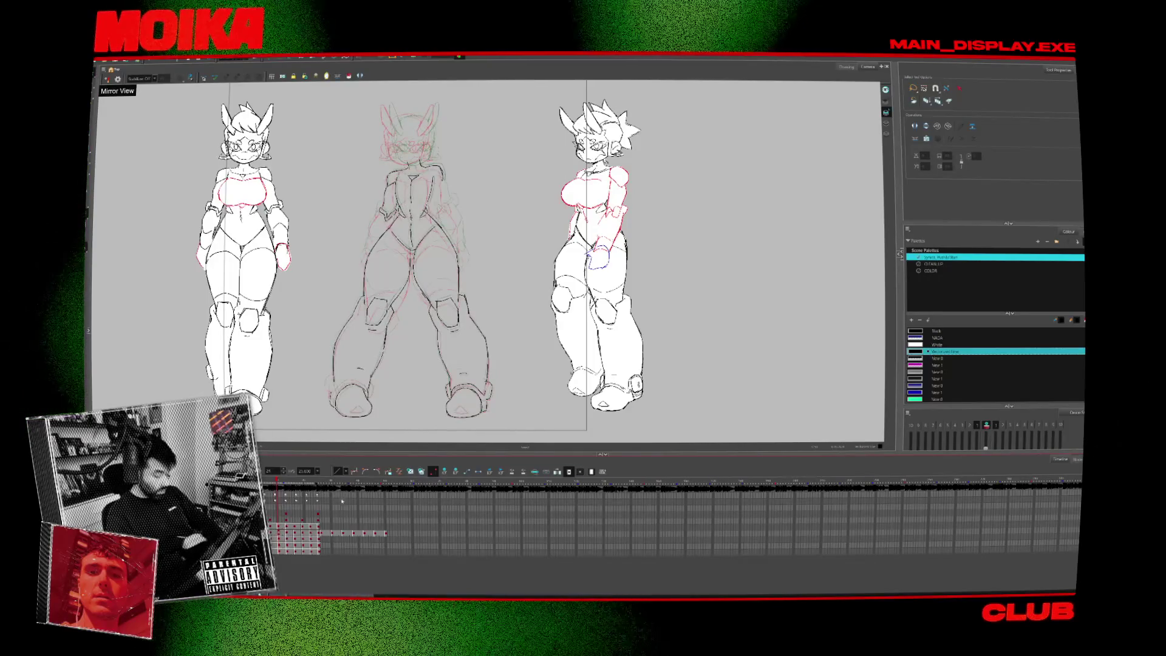
click(333, 538)
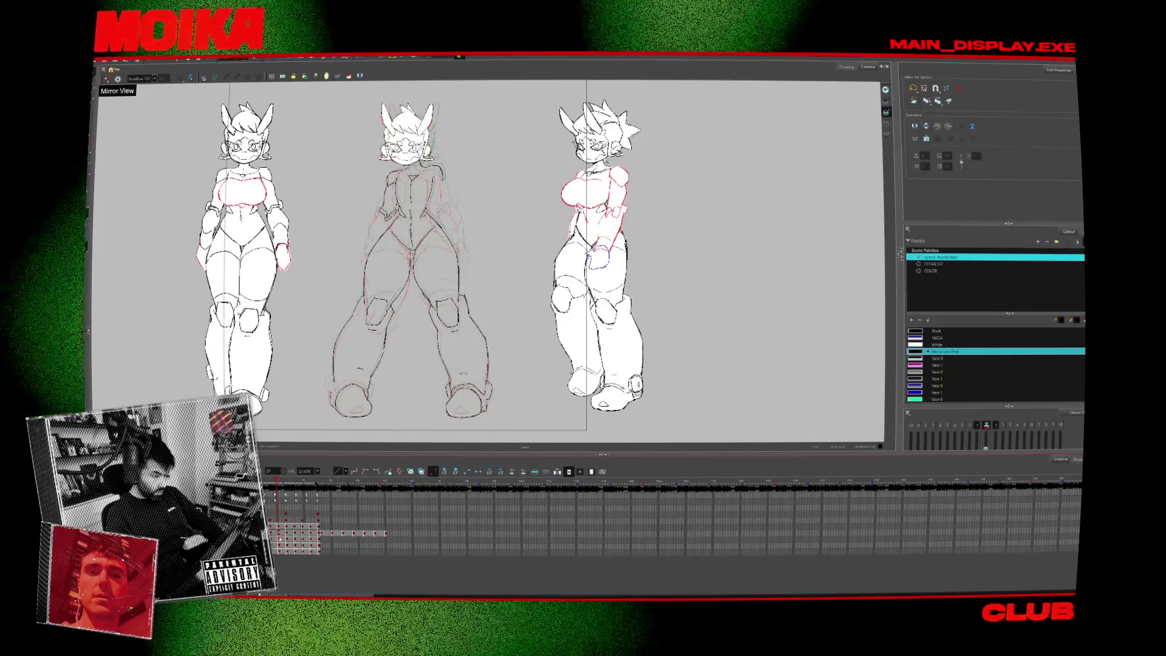
click(885, 120)
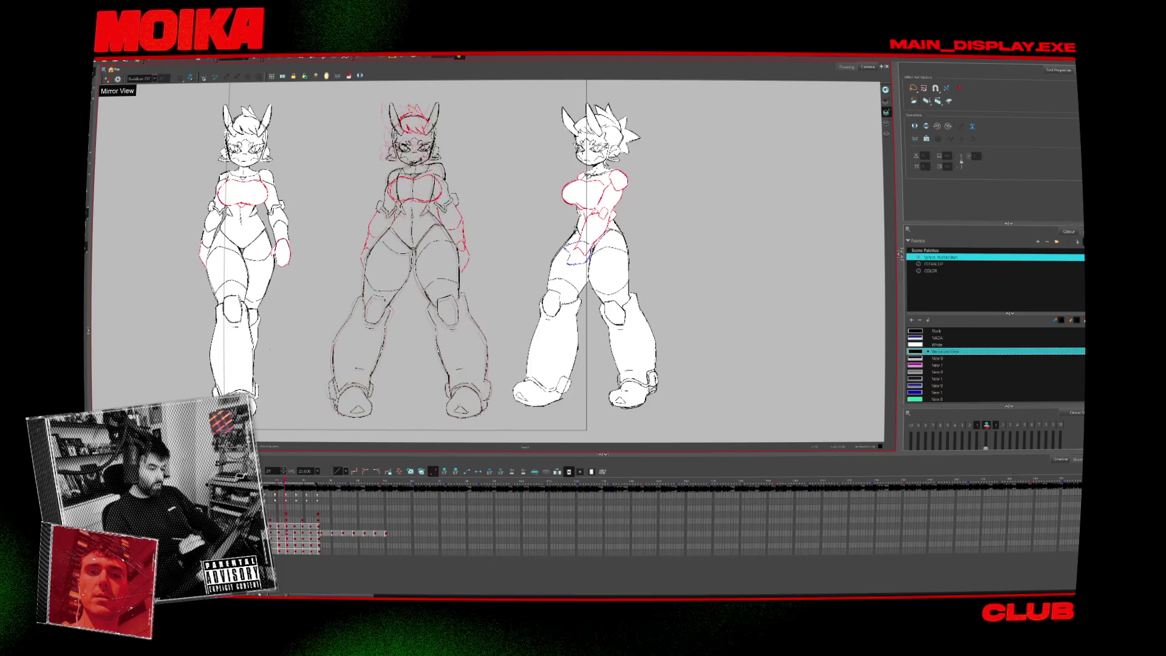
Select the middle character's hair strokes and recolour them with the red swatch.
scroll(486, 261, up, 2)
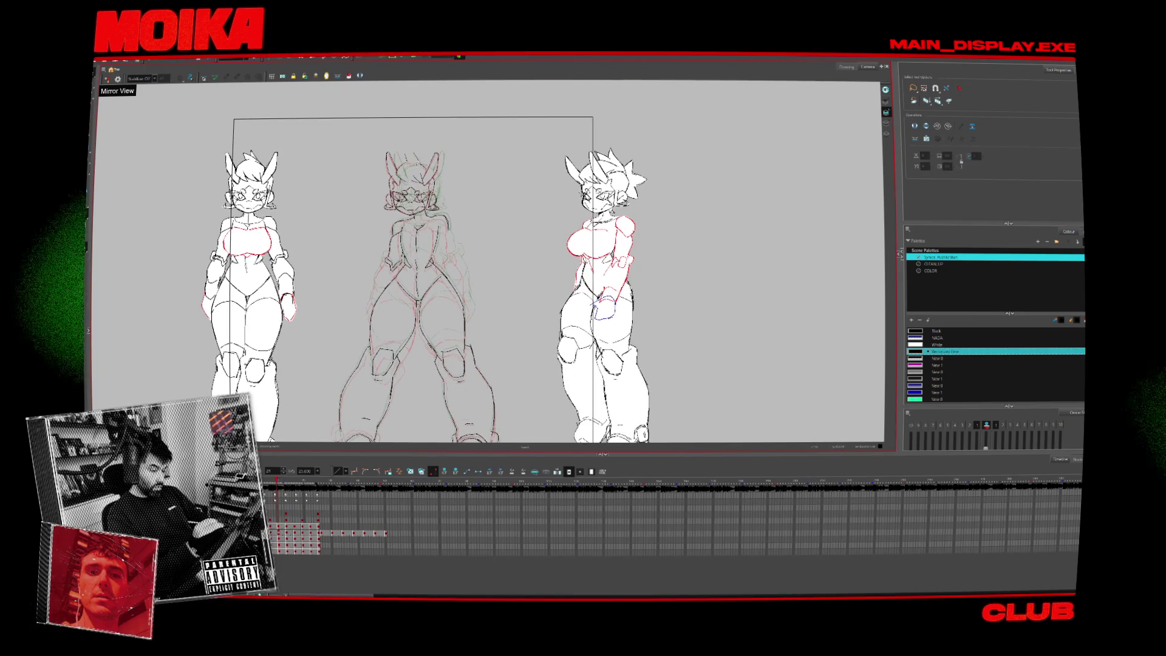
click(398, 175)
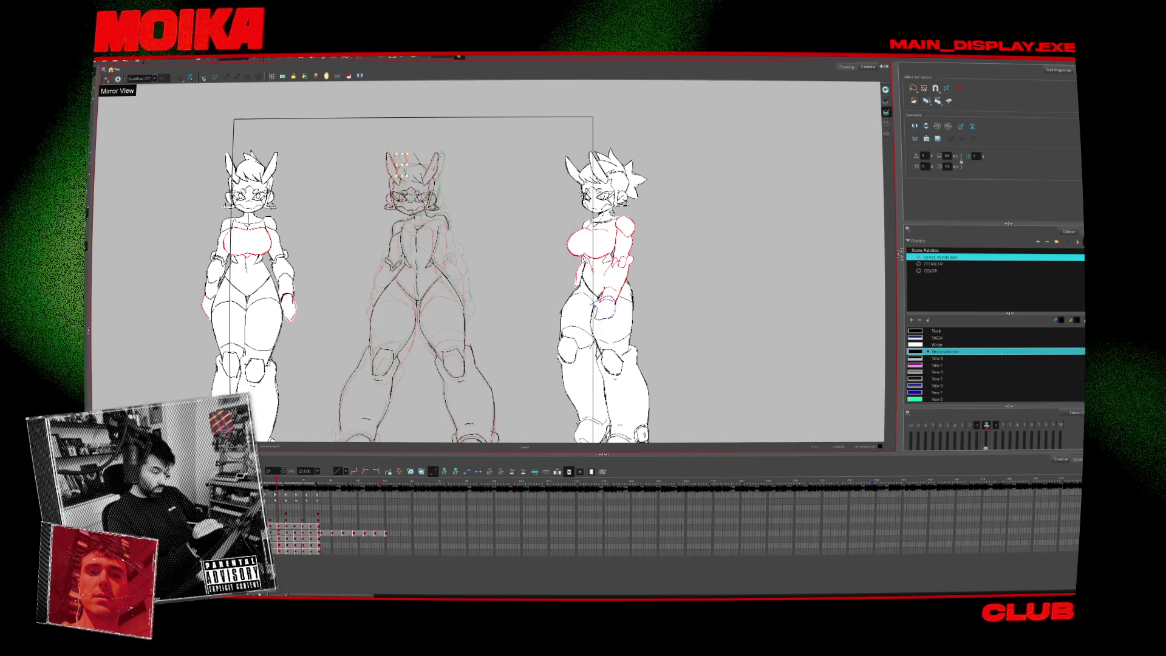
scroll(413, 152, up, 3)
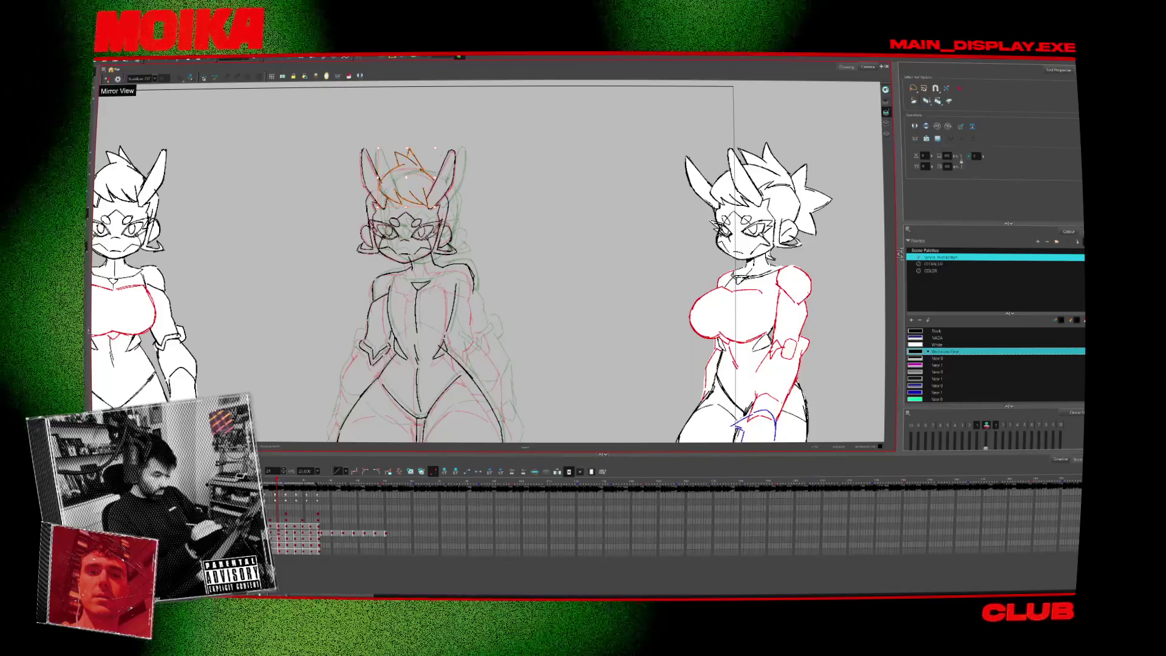
click(279, 527)
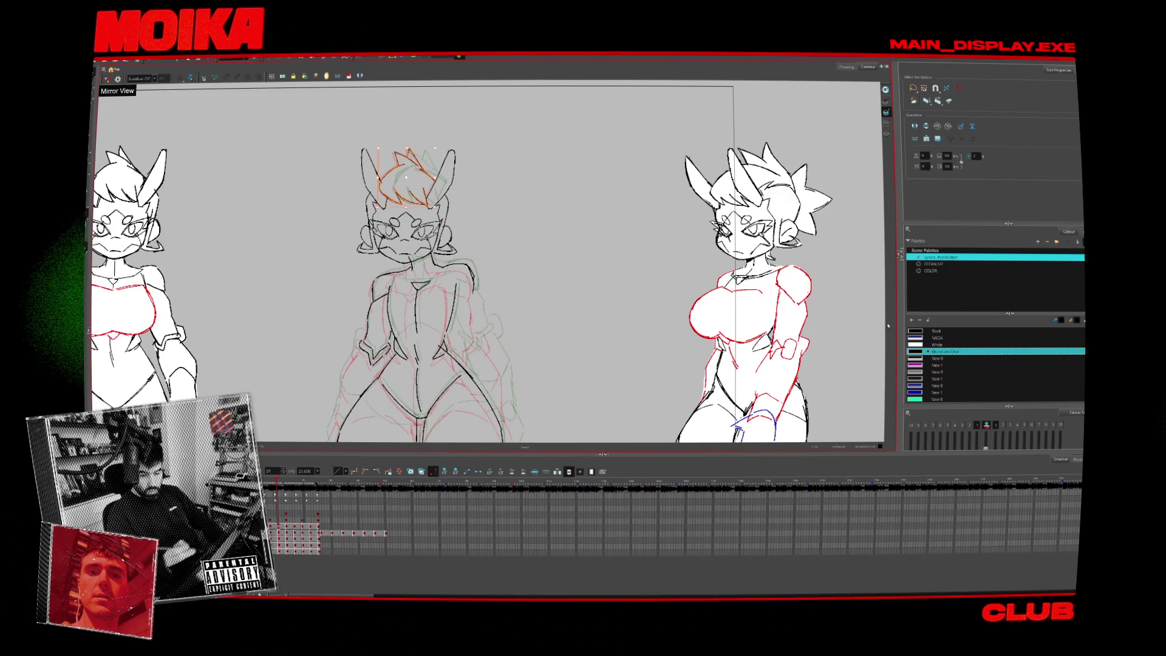
scroll(1044, 364, down, 1)
click(935, 391)
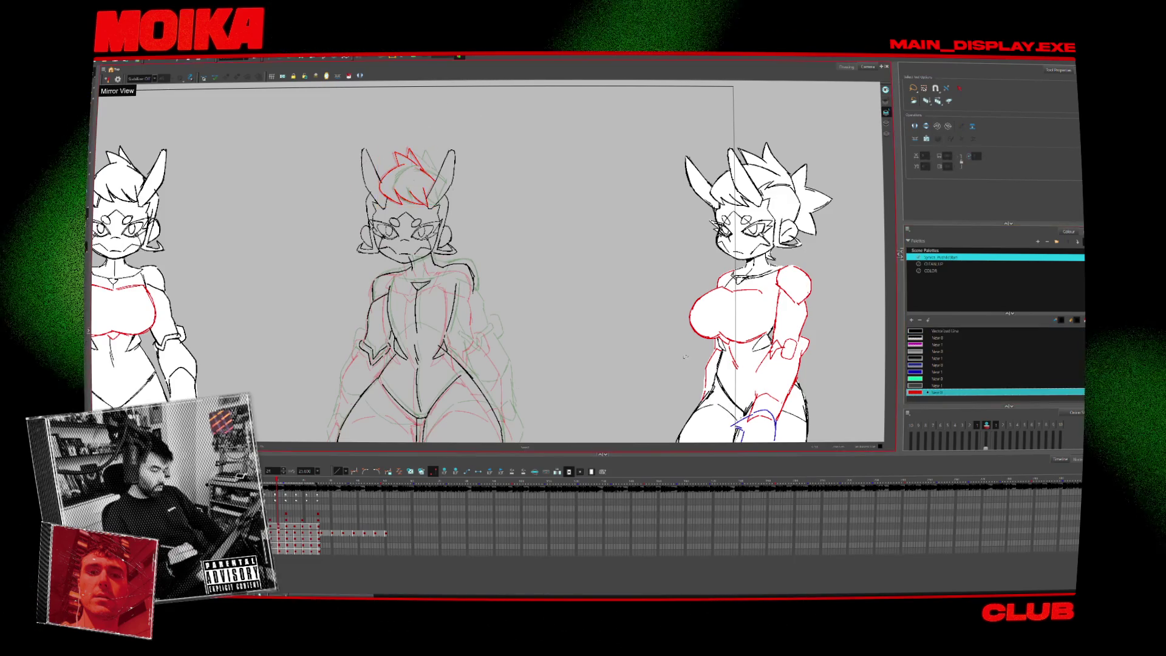
Pan over the heads and flip between neighbouring poses to compare the head.
drag(598, 377, 608, 357)
key(period)
key(comma)
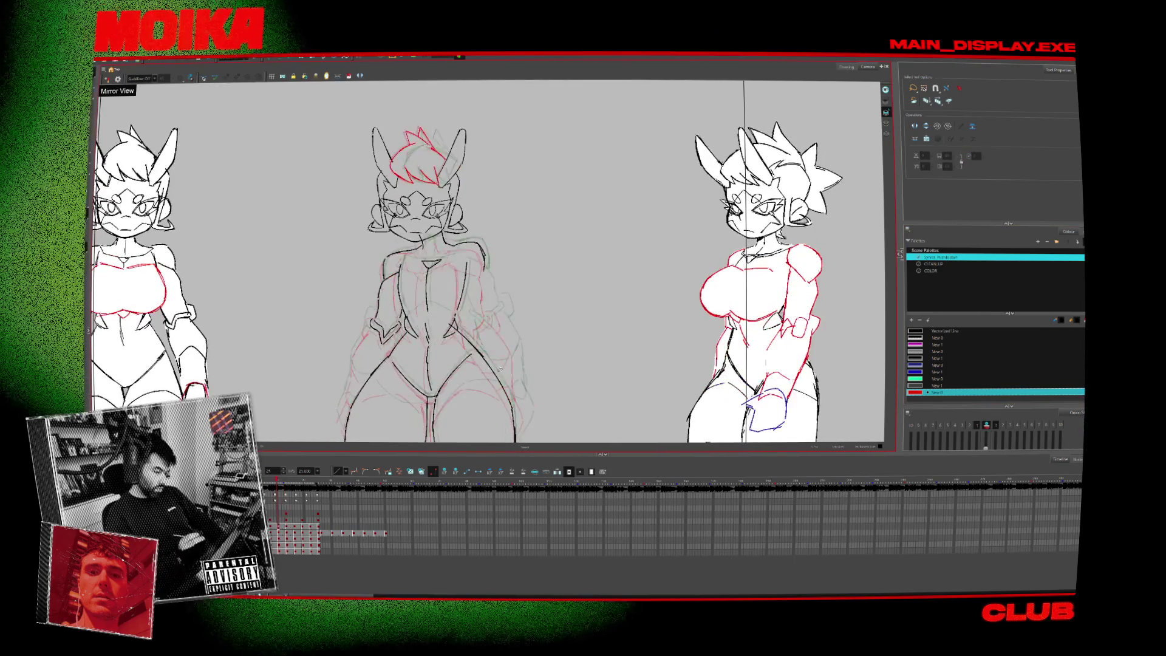
key(period)
key(period)
key(comma)
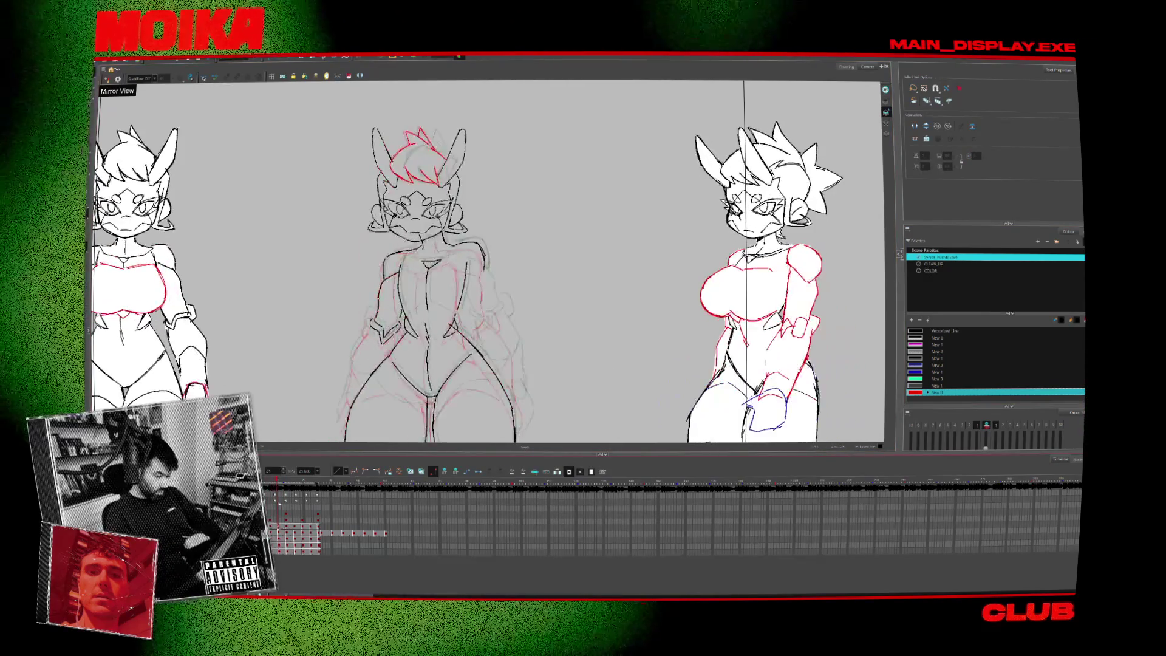
key(comma)
key(period)
key(period)
key(period)
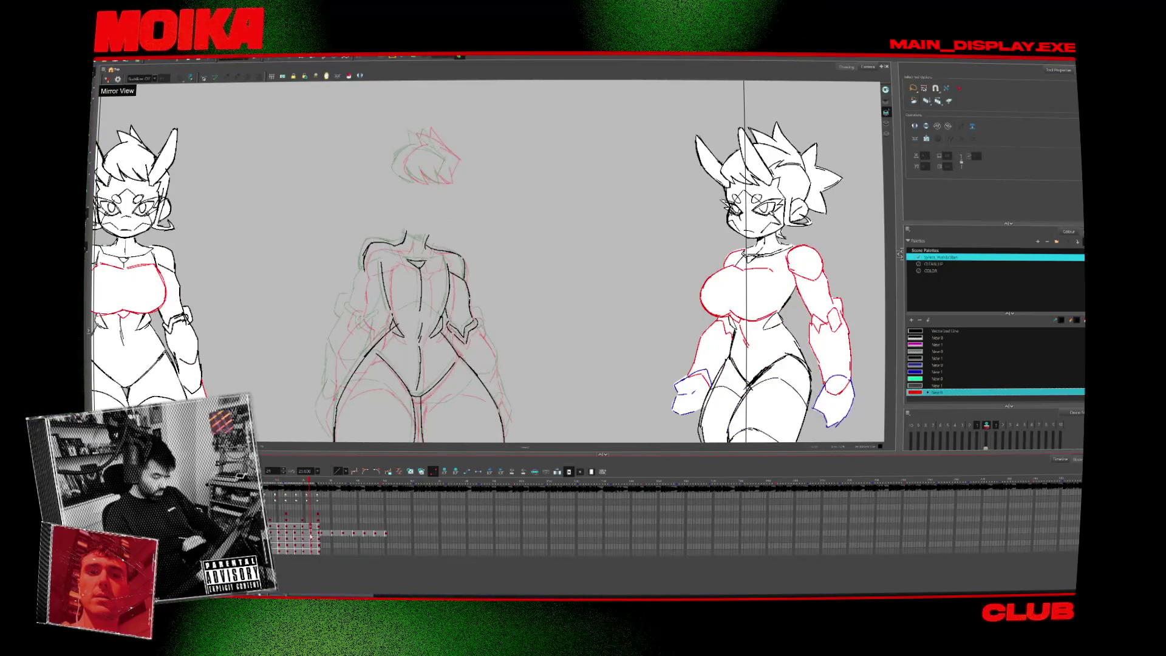
Scrub and jump across Timeline frames, then play on to the next drawing without onion-skin ghosts.
click(297, 521)
drag(311, 486, 272, 480)
click(311, 536)
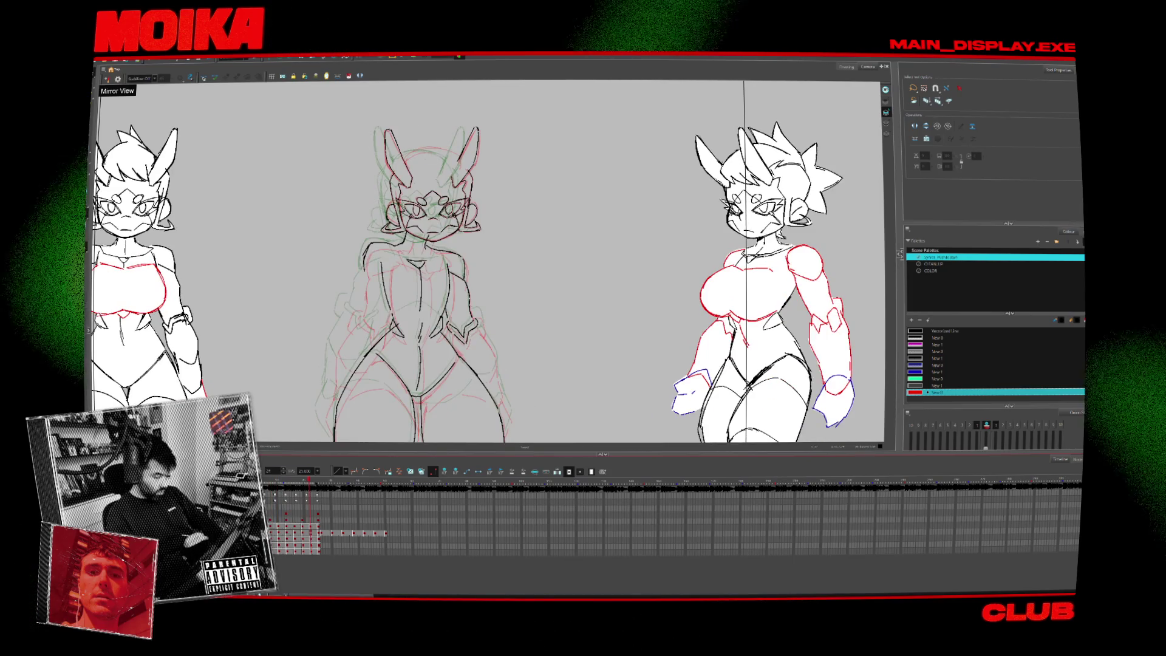
key(Return)
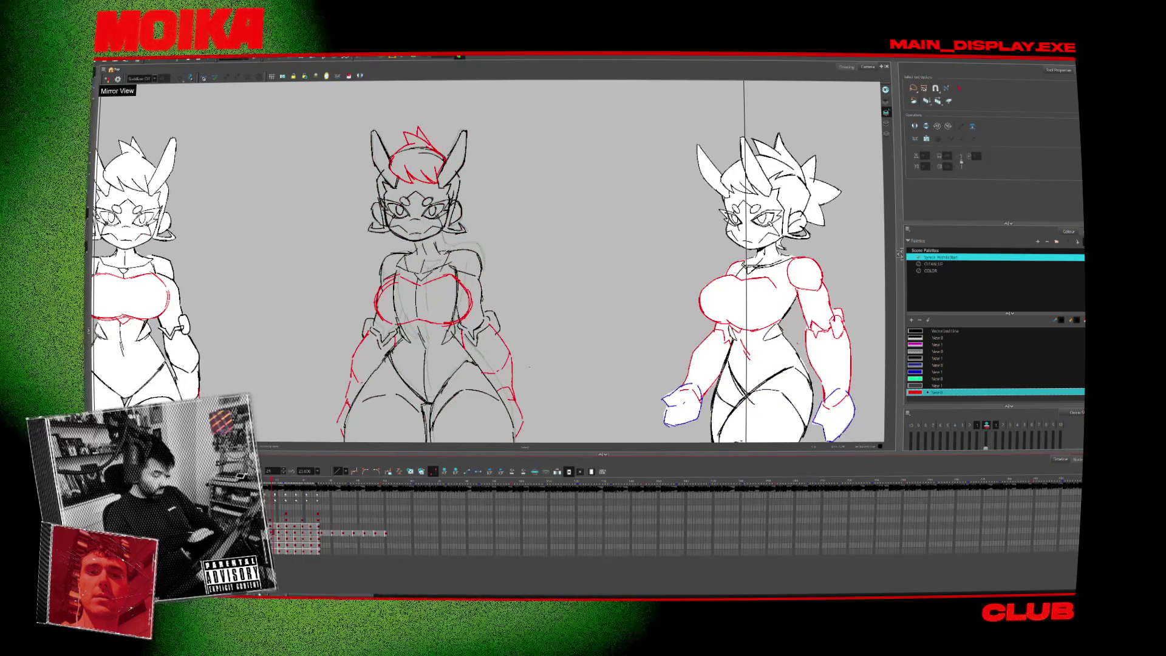
key(Return)
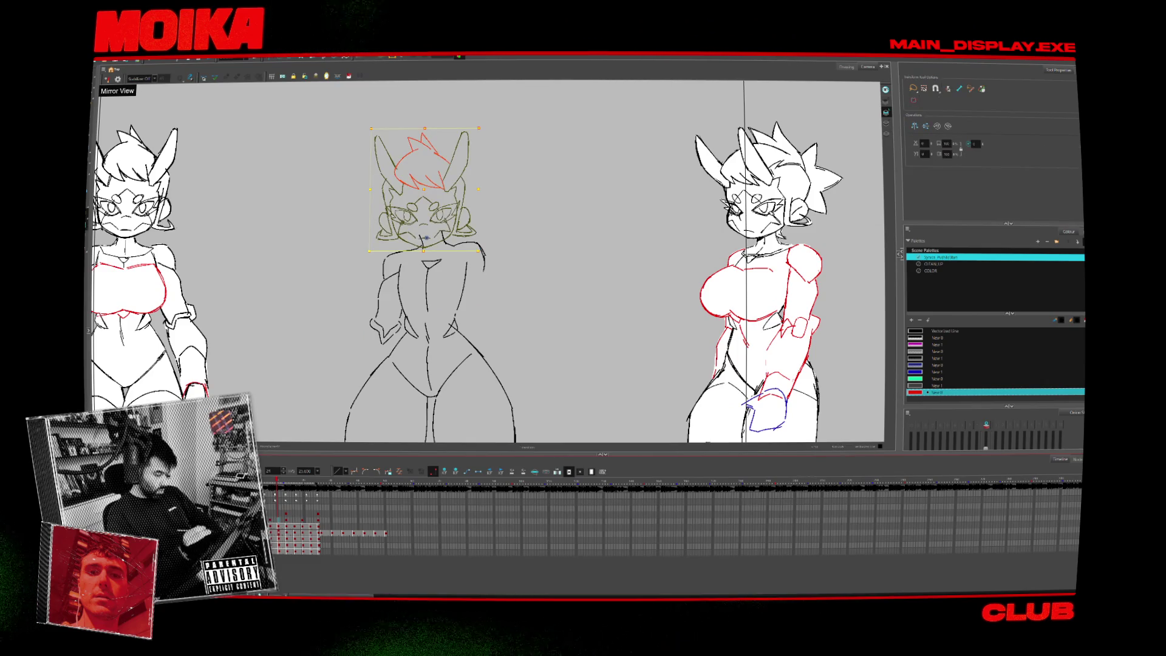
Flip between the neighbouring head poses and turn on onion skin around the head.
key(comma)
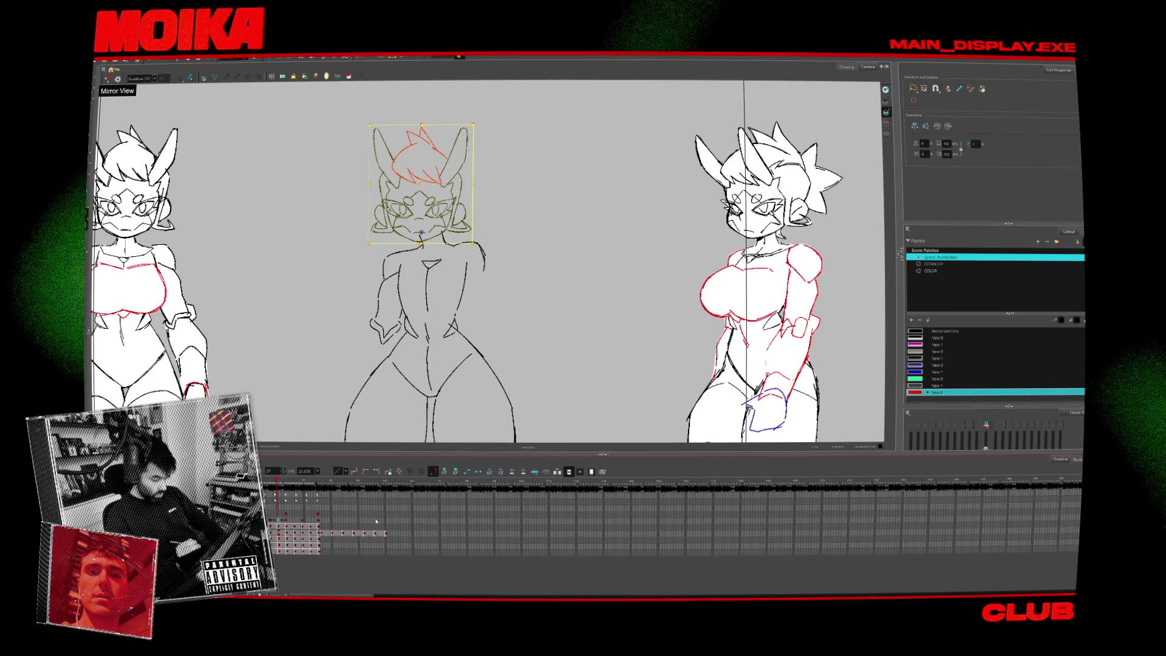
key(comma)
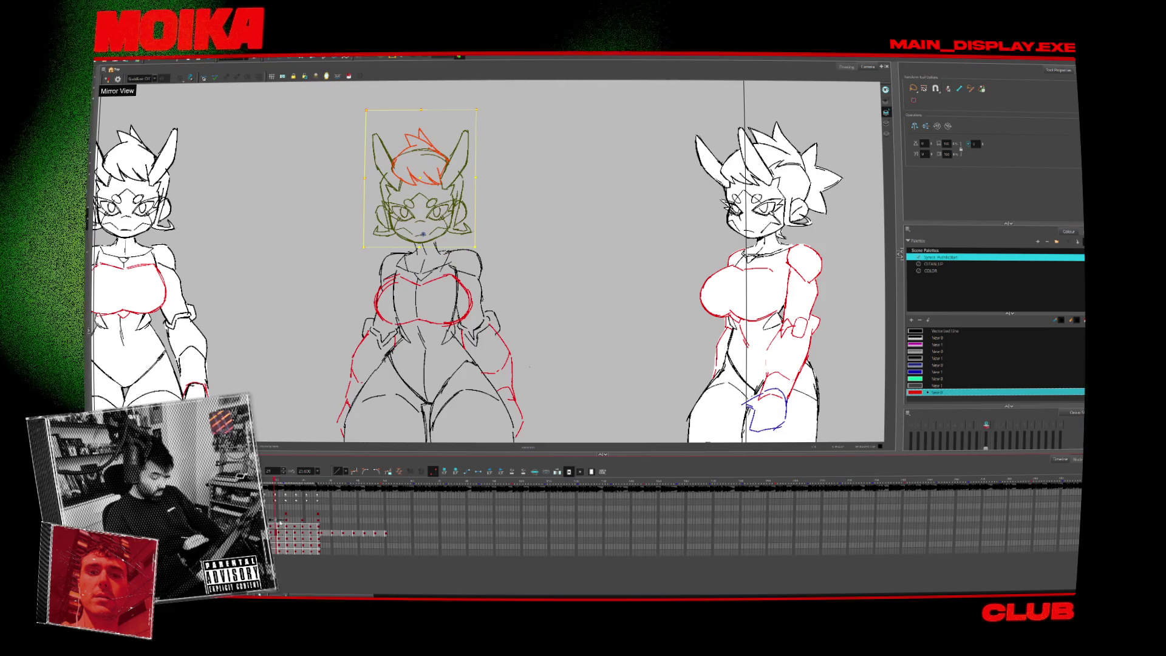
key(period)
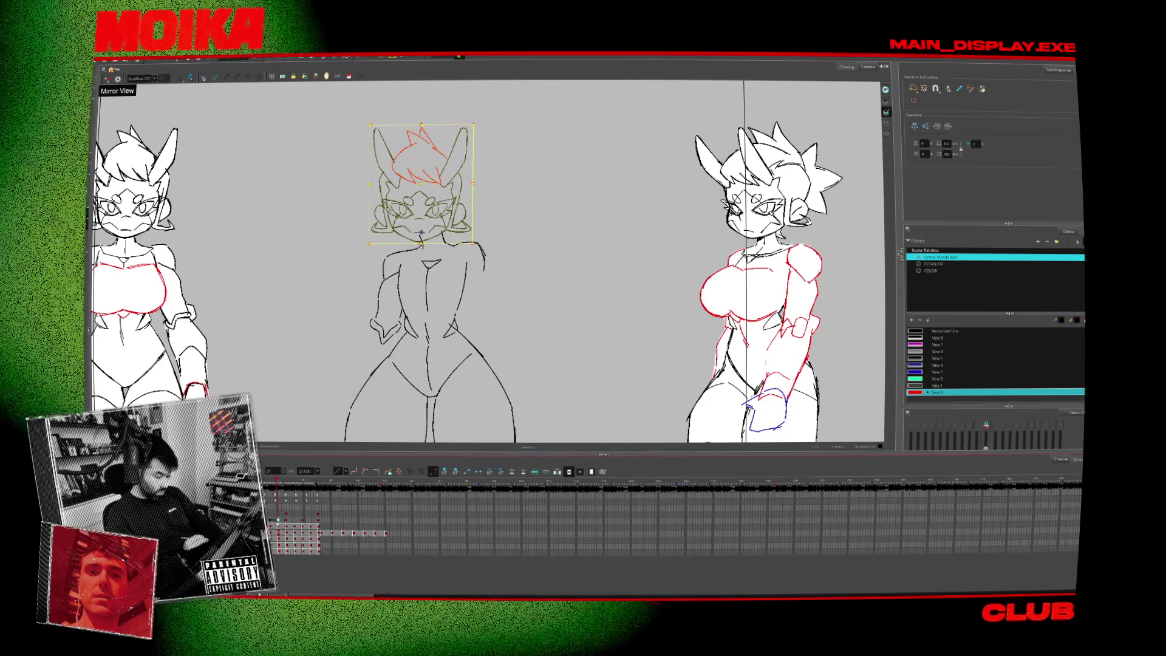
key(comma)
key(period)
key(comma)
key(period)
key(comma)
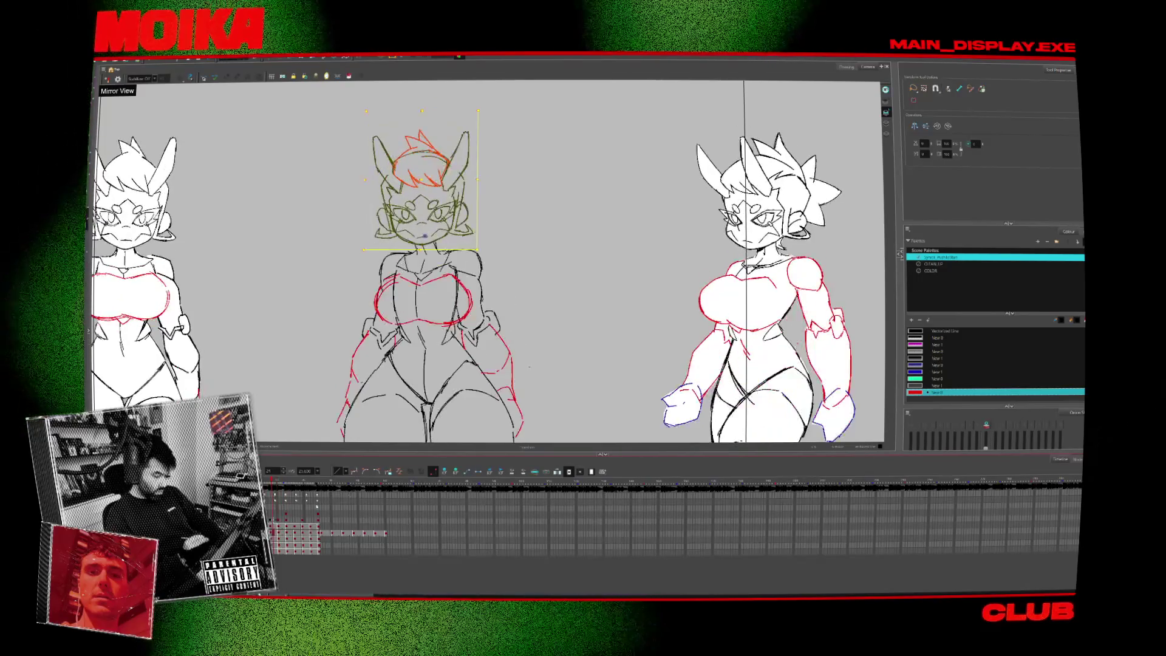
key(period)
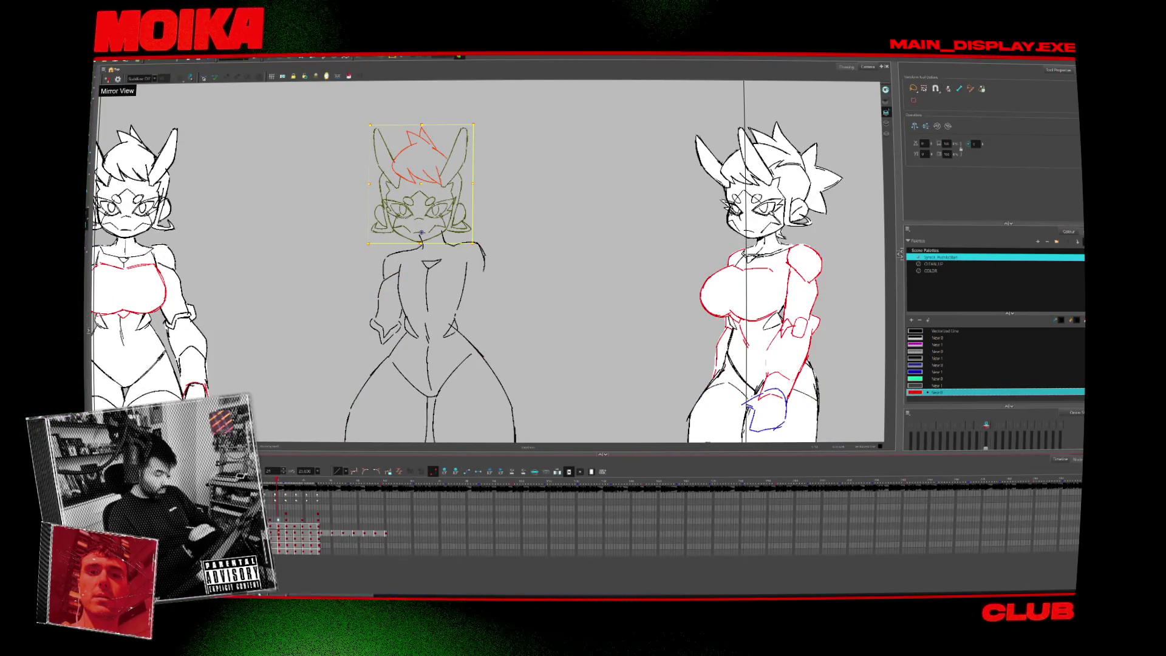
key(alt+o)
Shift the head drawing slightly right and up, checking it against the neighbouring poses.
drag(424, 187, 436, 184)
key(comma)
key(period)
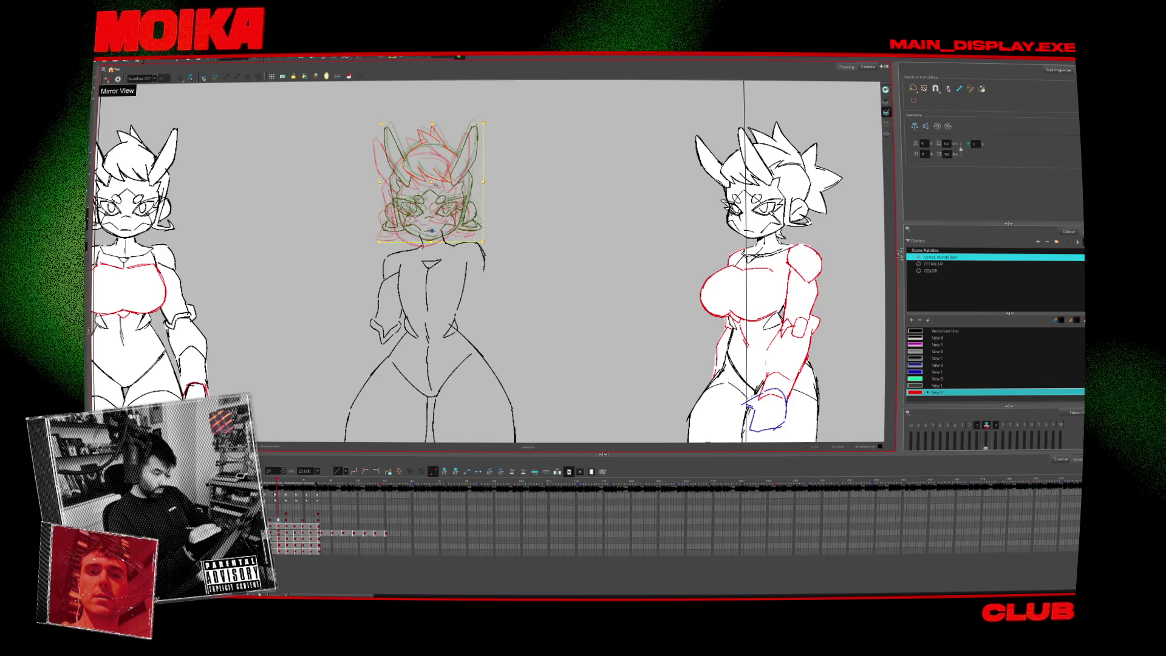
key(comma)
key(period)
key(comma)
key(period)
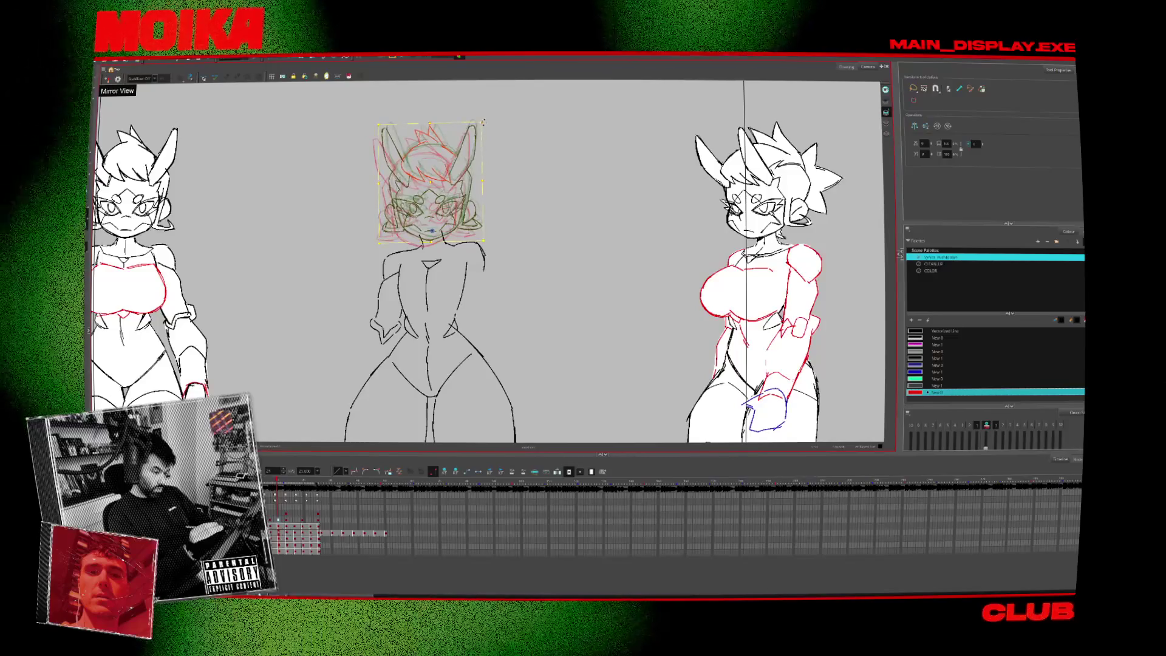
drag(444, 178, 442, 177)
key(ctrl+a)
Advance to a later frame and zoom out to show all three characters.
click(311, 524)
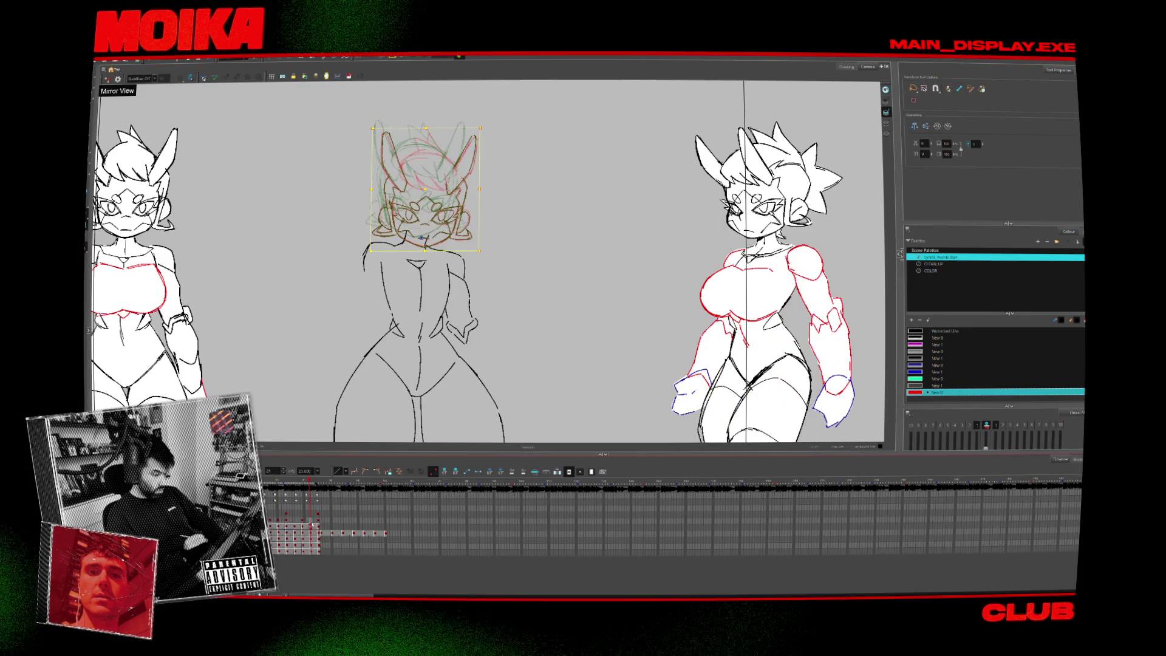
key(Return)
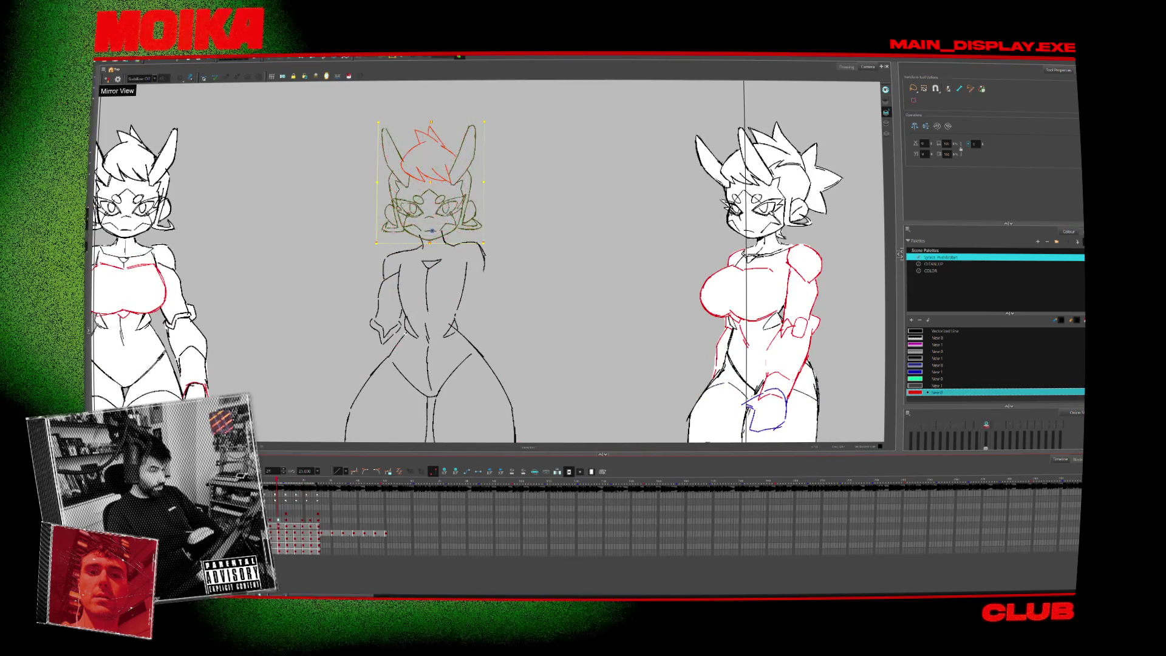
key(alt+z)
key(2)
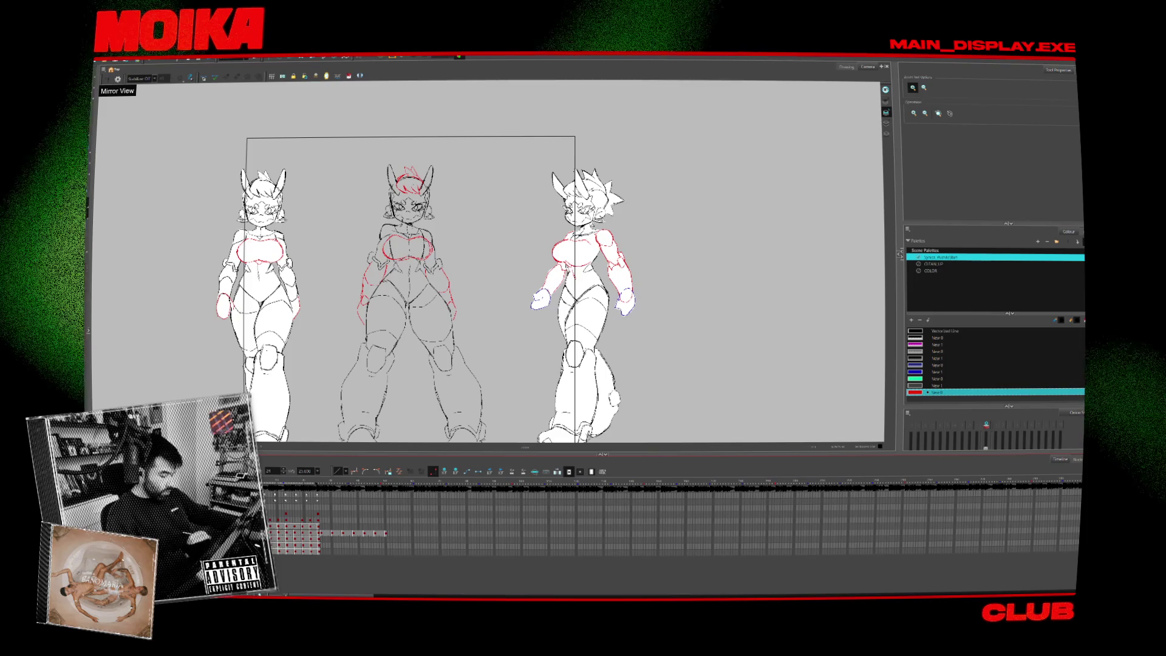
Play through the animation poses, then zoom in toward the middle character.
key(Return)
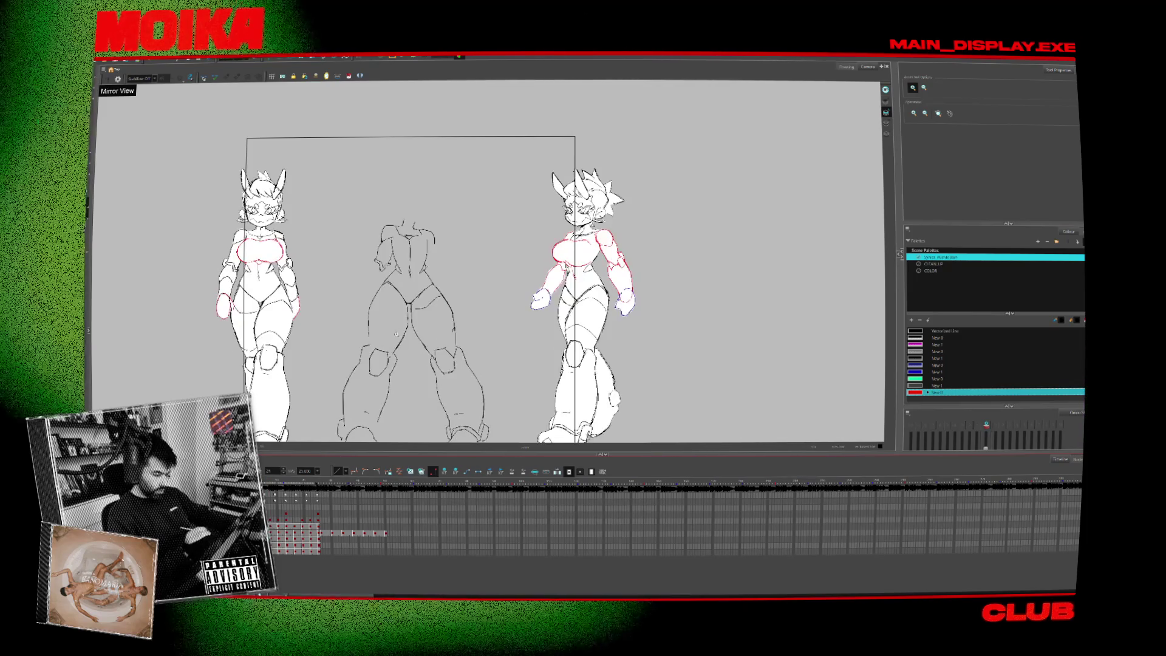
scroll(413, 210, up, 3)
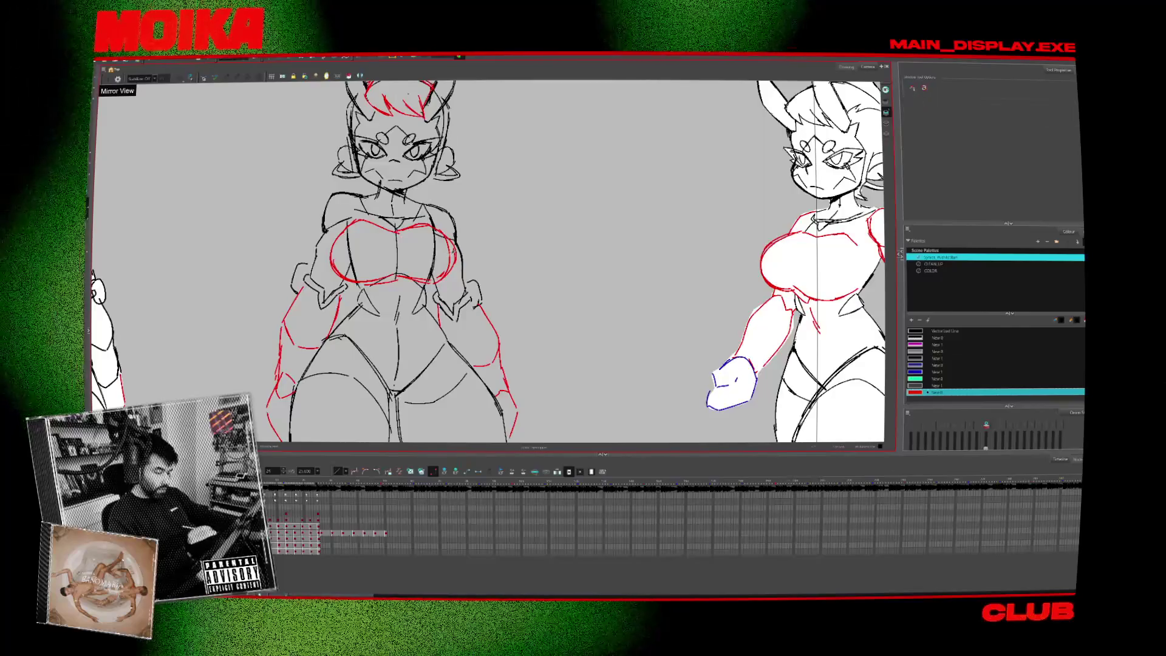
key(alt+b)
click(911, 320)
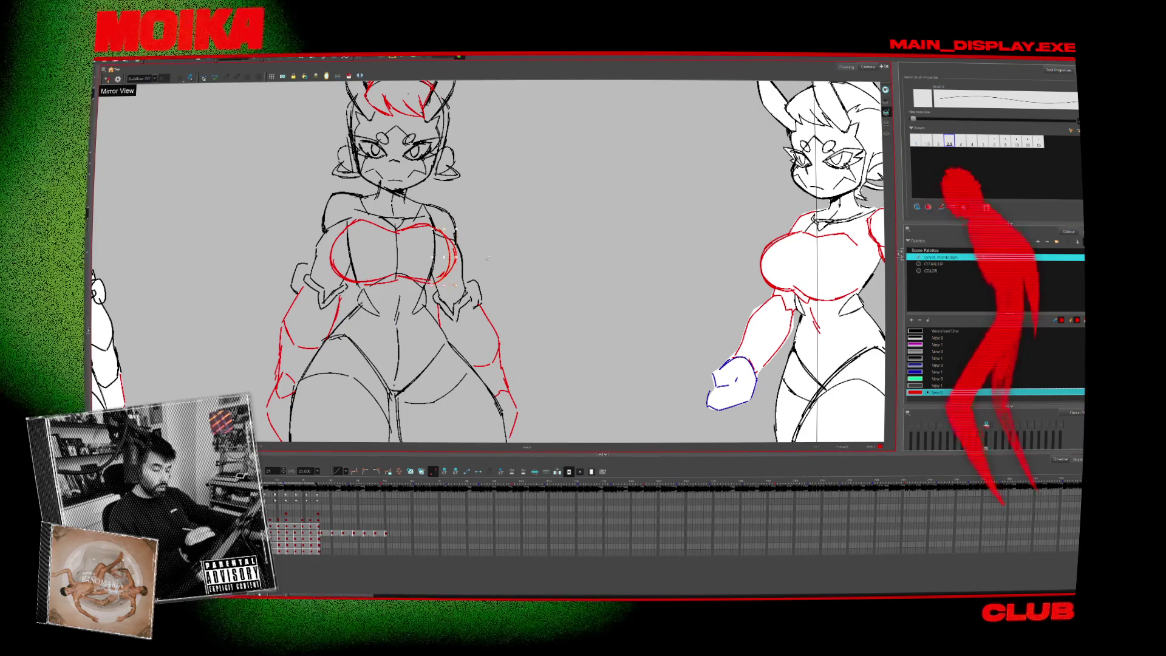
key(alt+b)
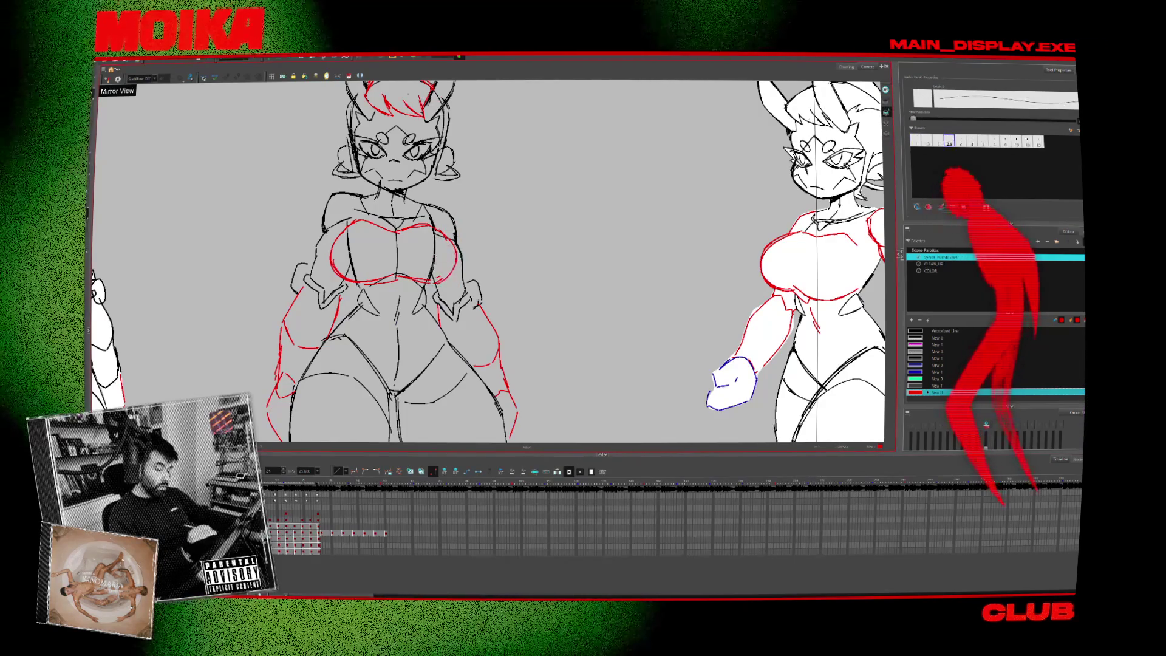
key(period)
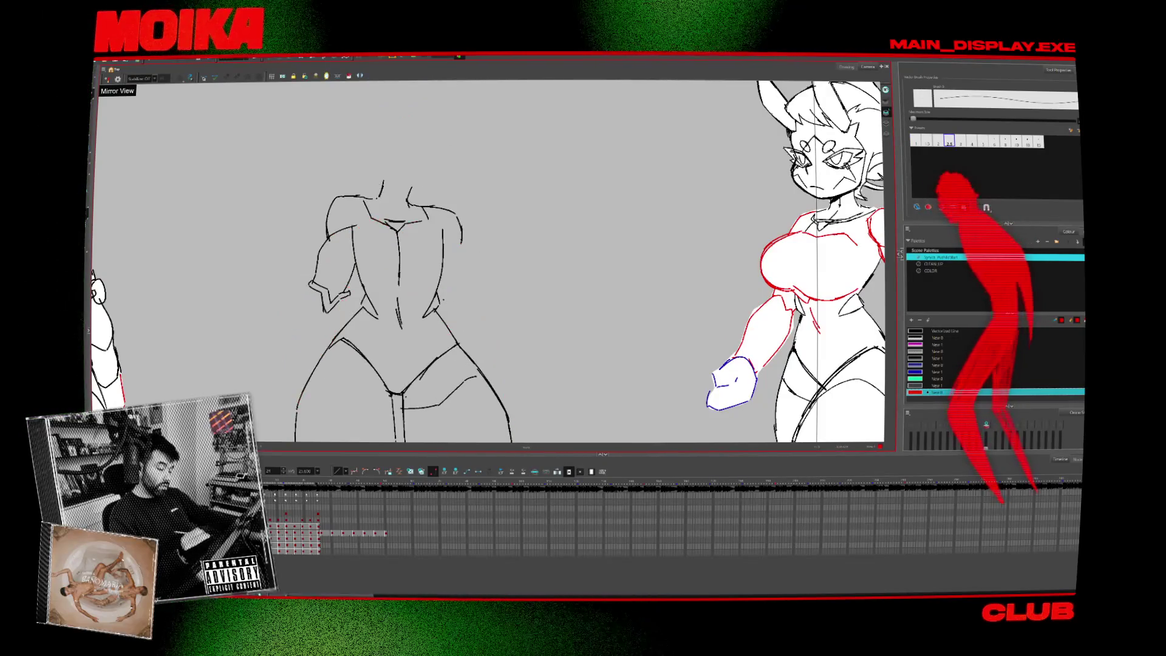
key(comma)
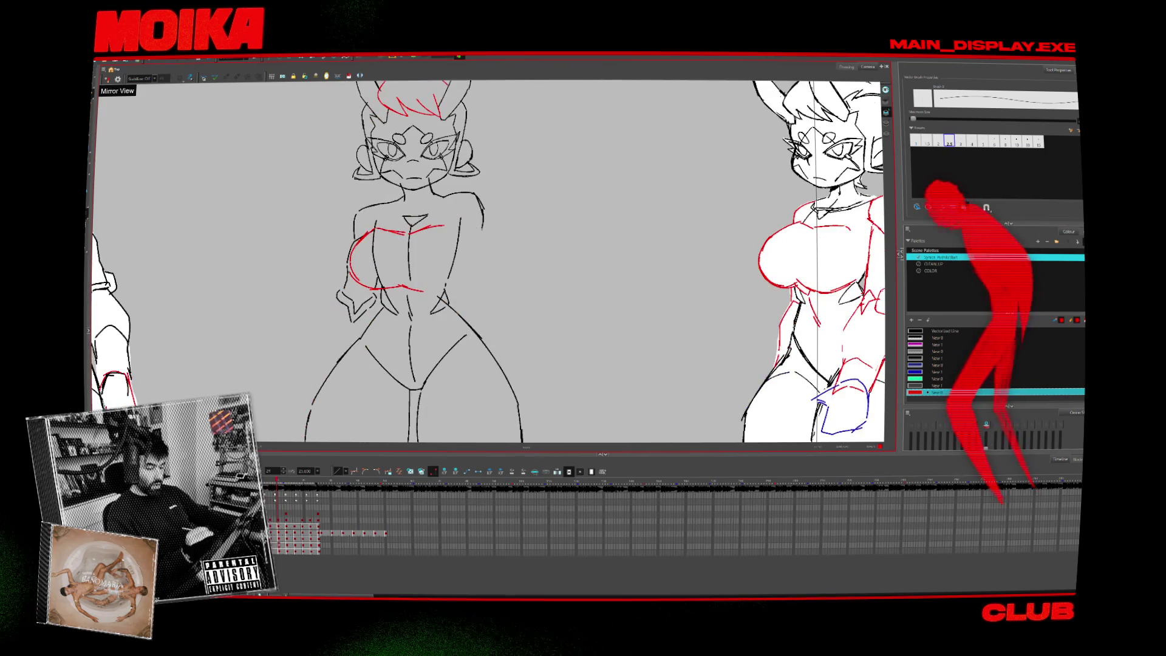
key(Return)
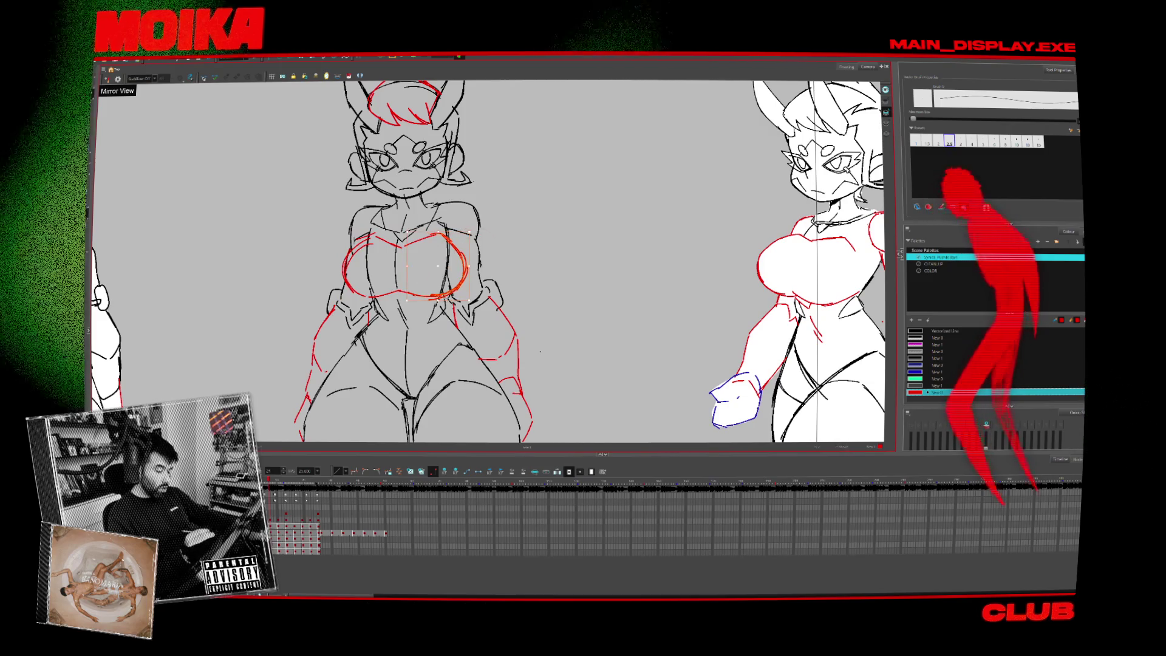
click(453, 291)
key(Return)
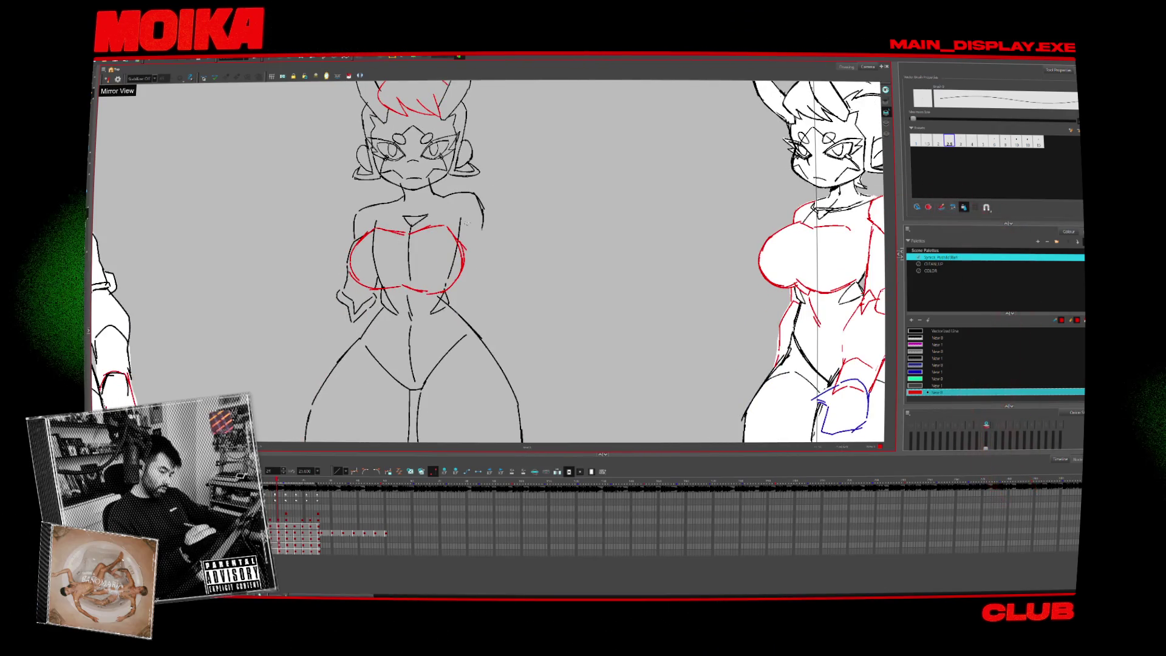
drag(469, 224, 426, 297)
key(Return)
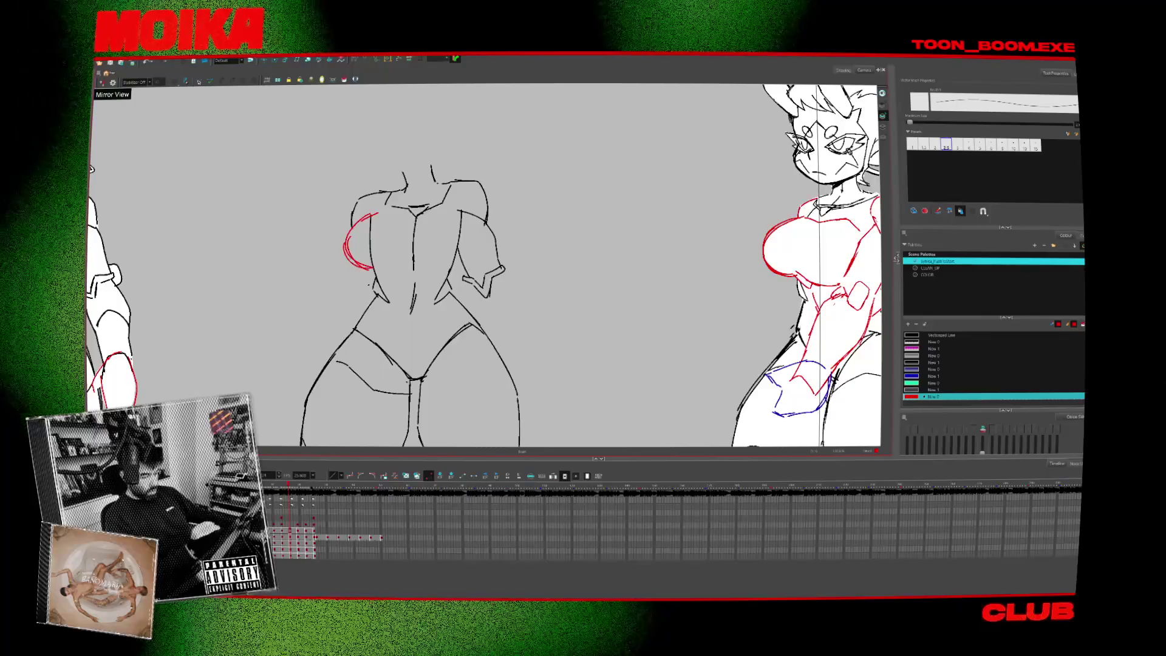
With onion skin on, extend the red chest curve further right, comparing the neighbouring drawings.
key(alt+o)
key(period)
key(comma)
key(period)
key(comma)
drag(429, 268, 450, 271)
key(period)
key(comma)
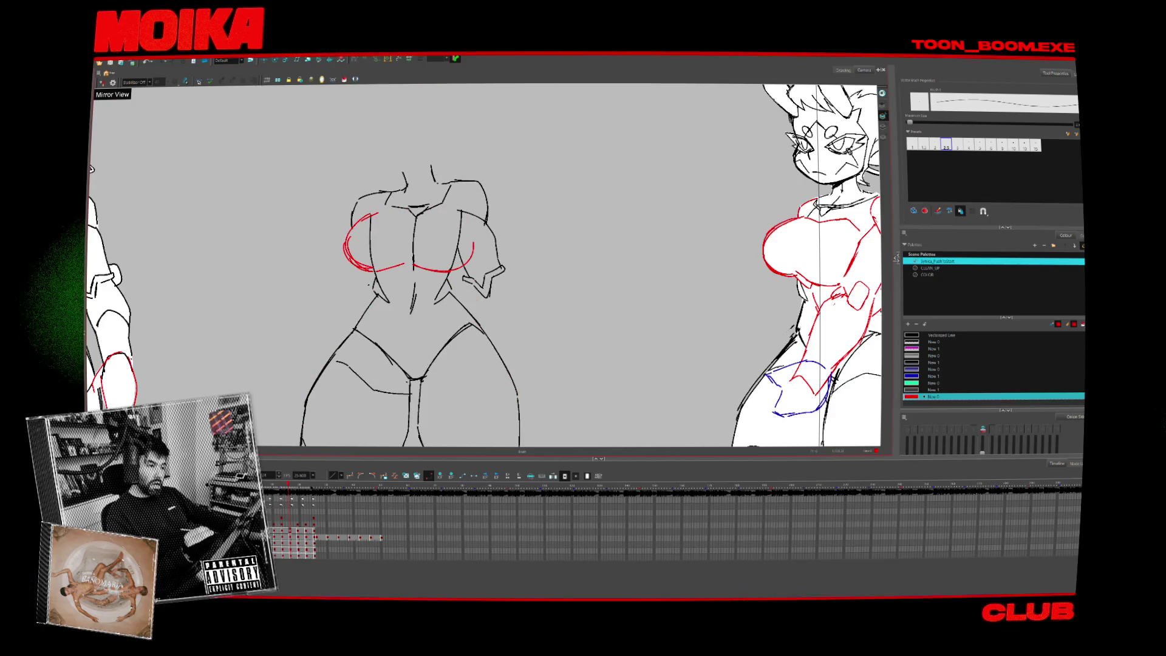
key(period)
key(comma)
click(366, 247)
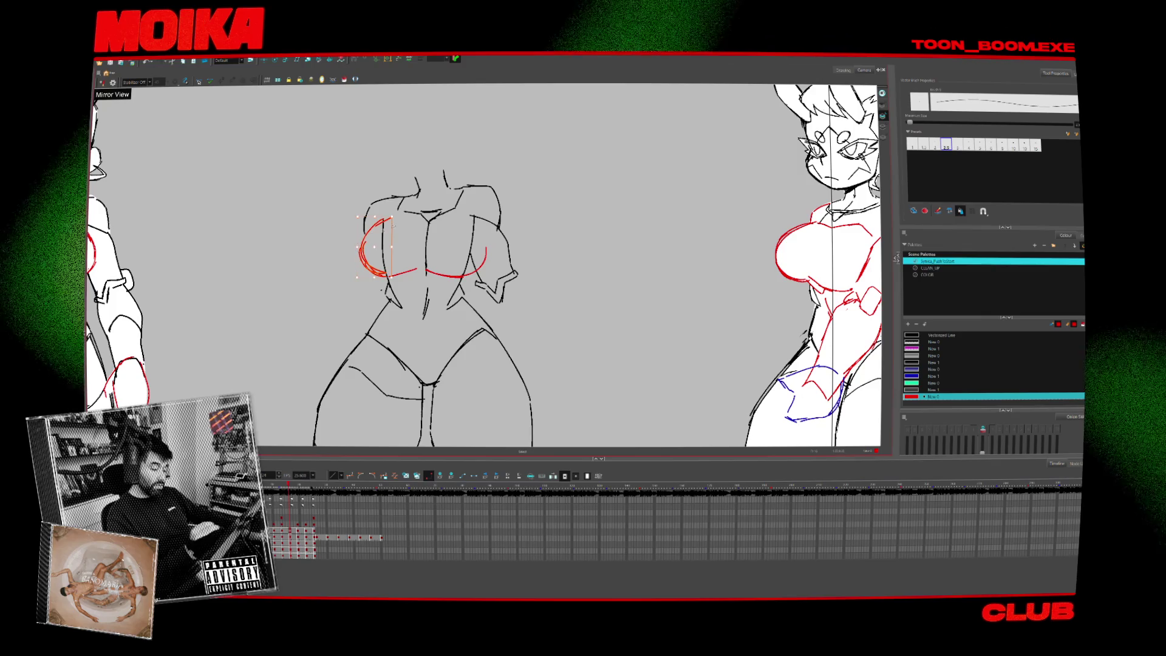
key(Escape)
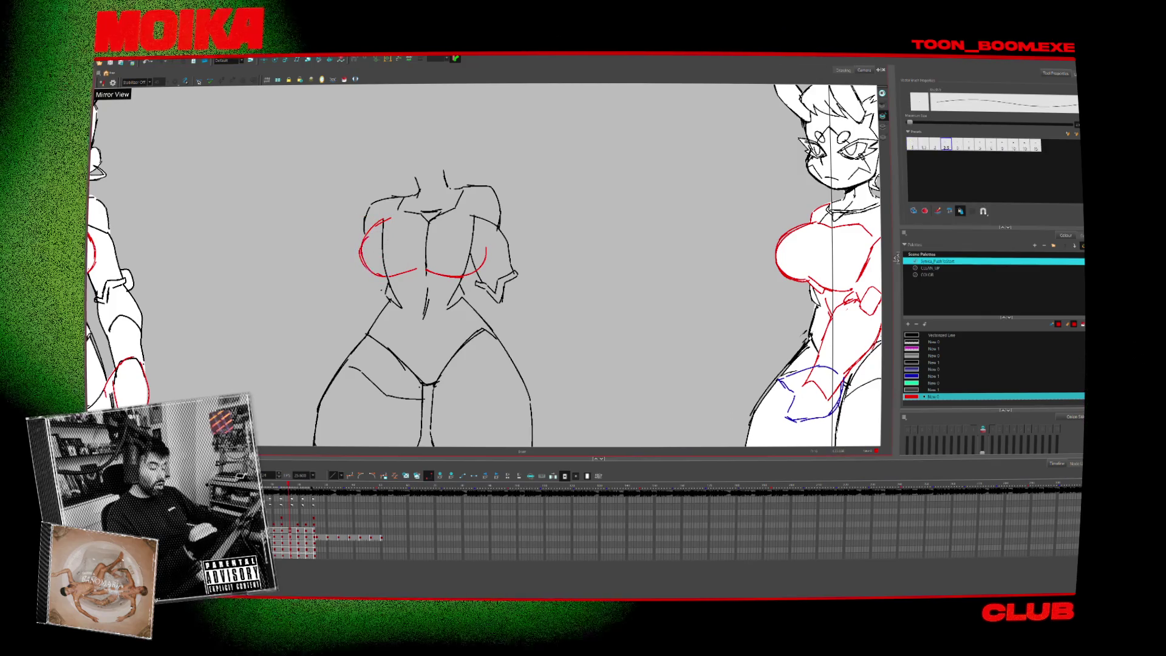
Draw red lines along the top of the left chest arc and the outer right arc, undoing stray strokes.
drag(425, 273, 436, 276)
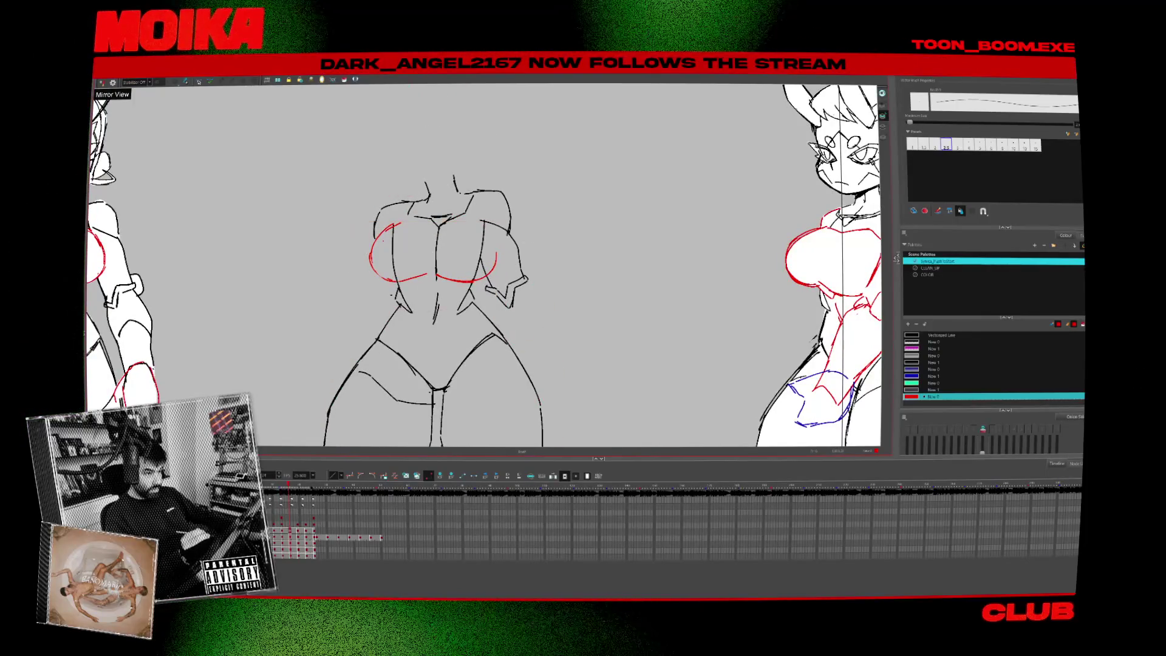
drag(394, 226, 464, 222)
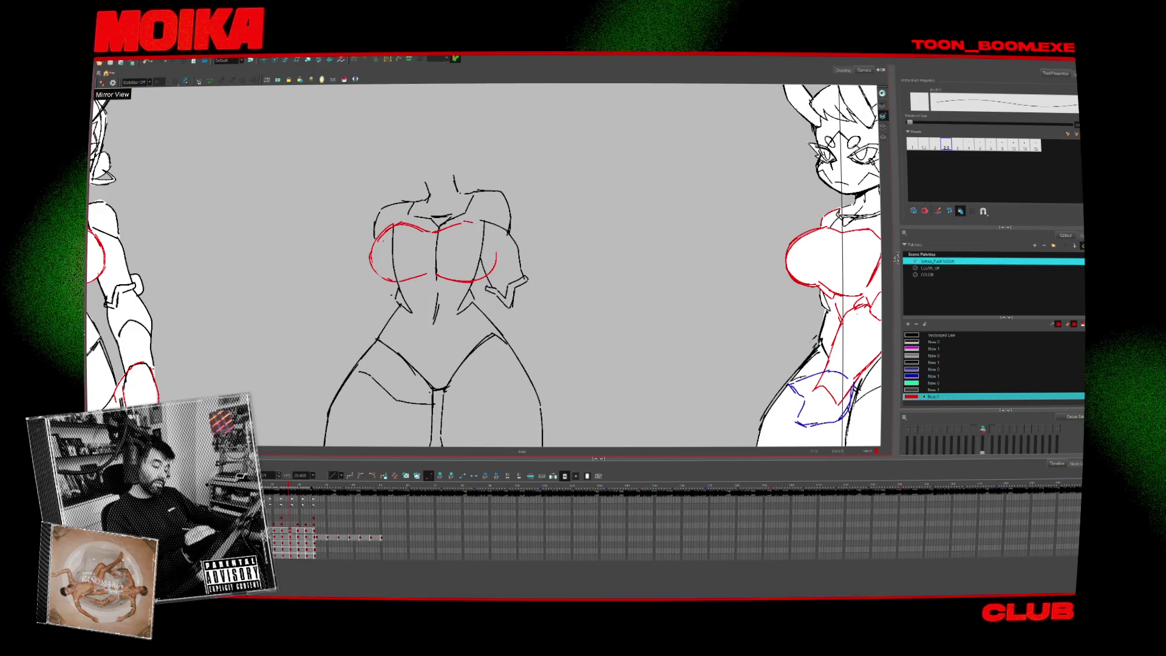
drag(489, 230, 487, 272)
key(ctrl+z)
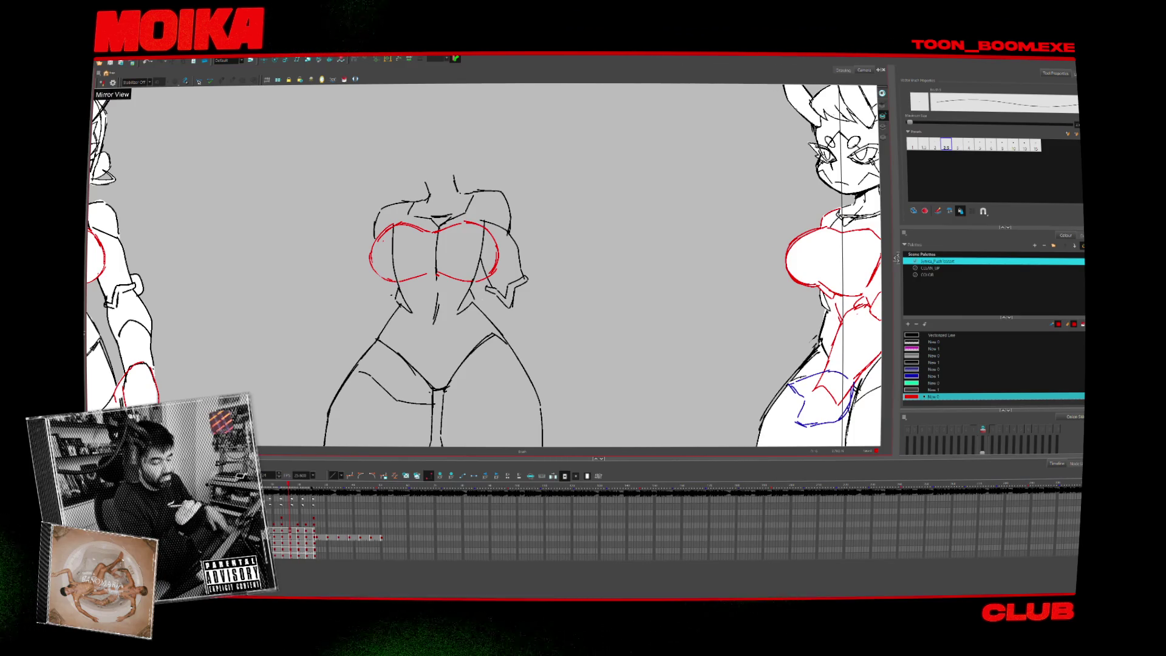
key(period)
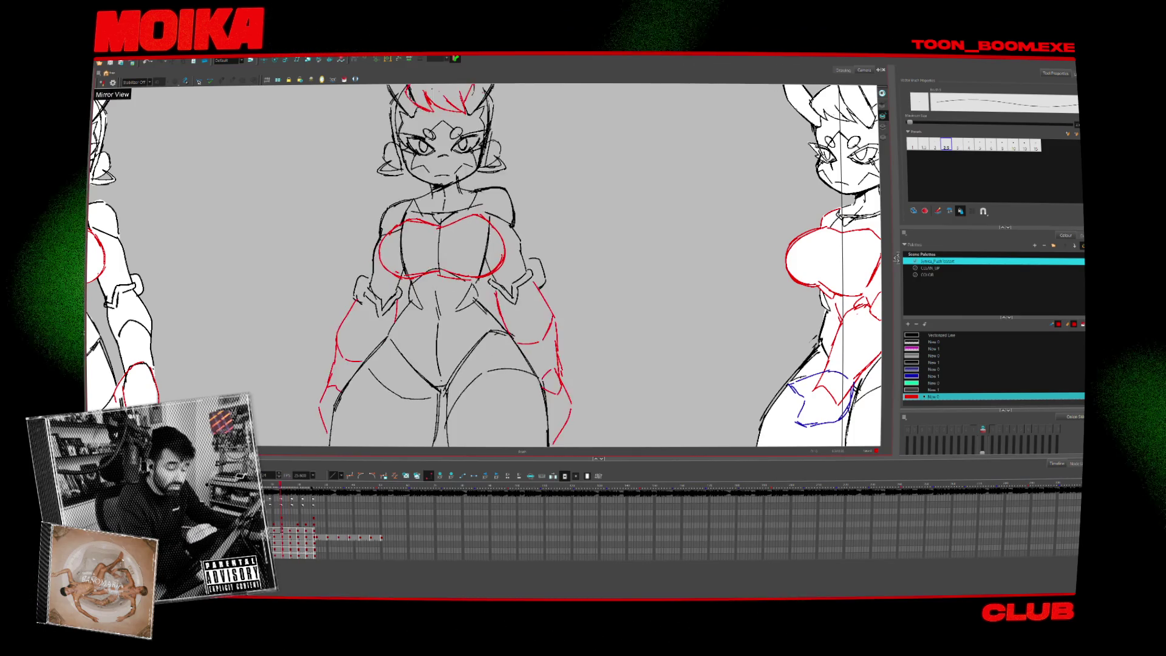
key(comma)
key(ctrl+z)
Compare the torso's chest curves against the full-figure drawings on either side.
key(period)
key(comma)
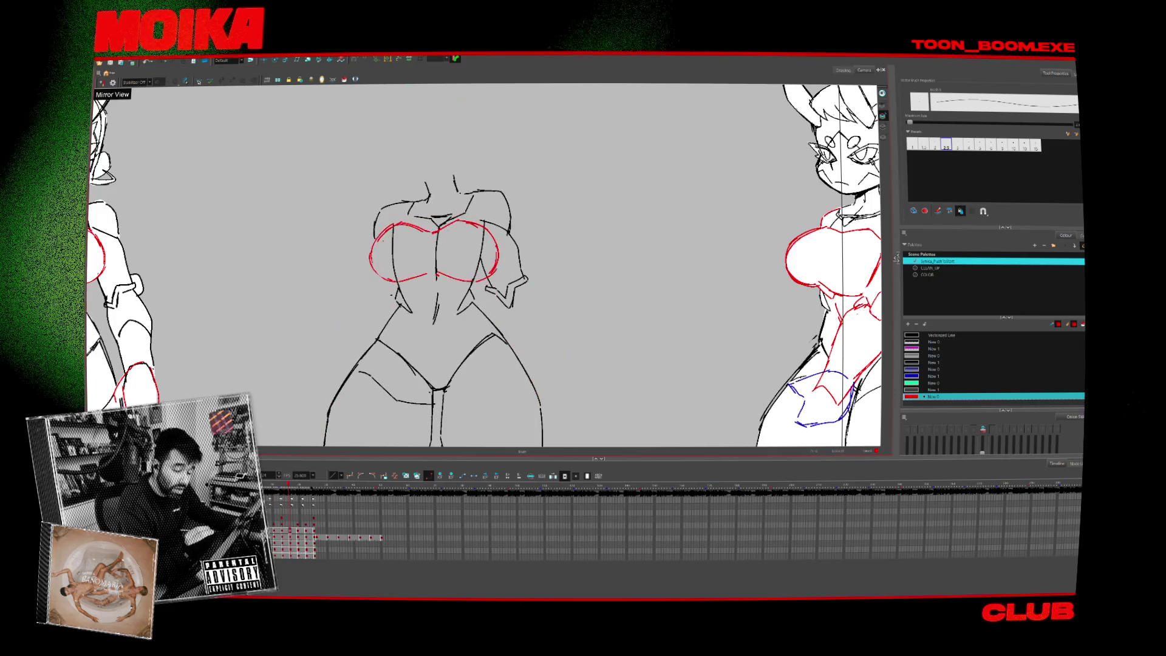
key(period)
key(comma)
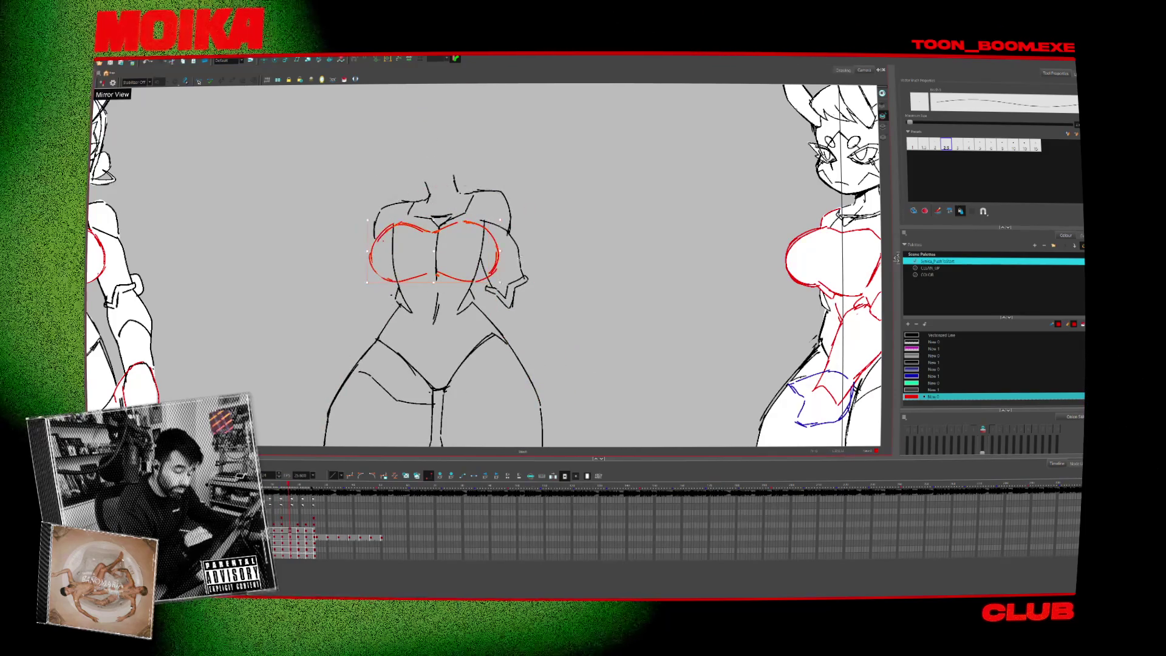
key(period)
key(period)
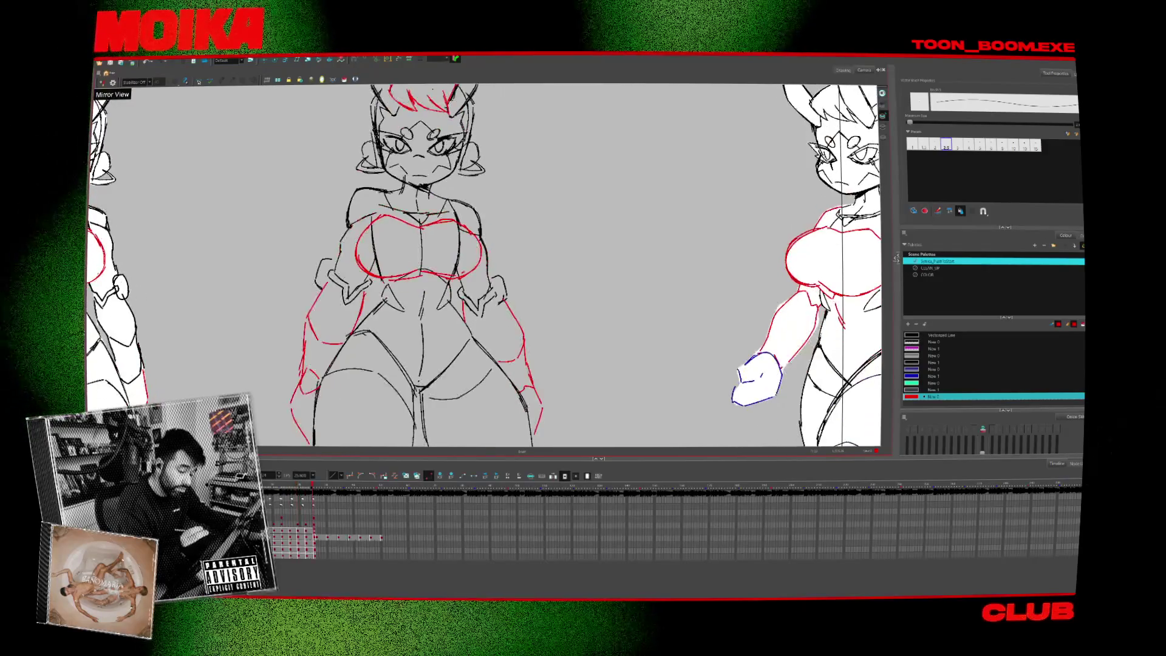
key(comma)
key(comma)
key(period)
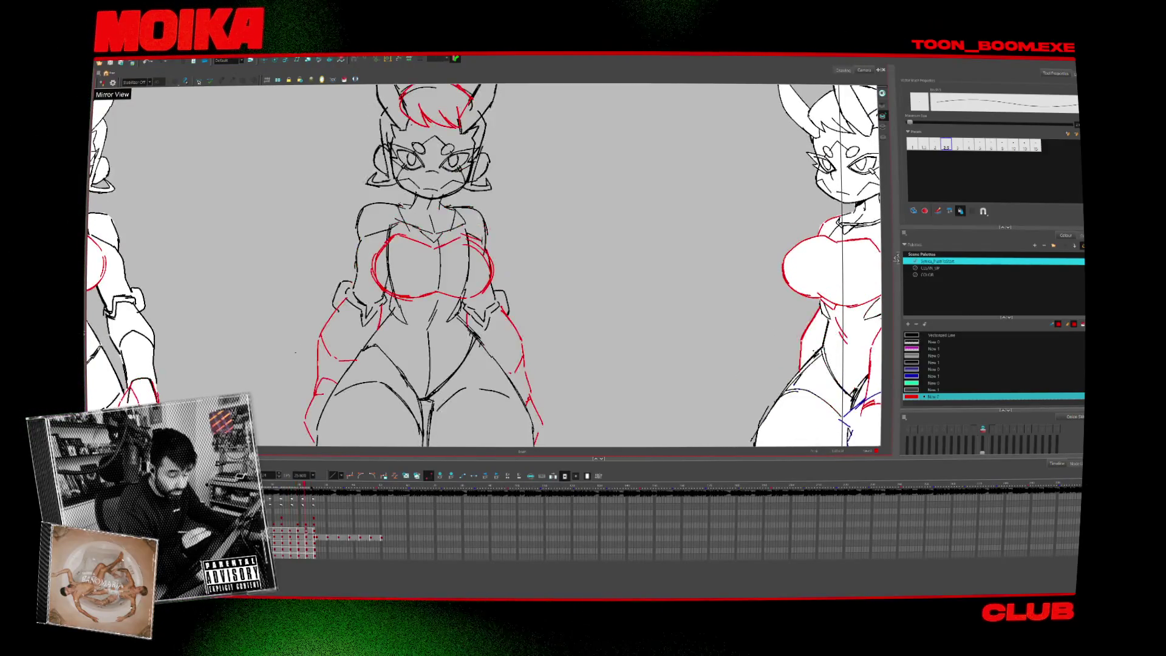
key(period)
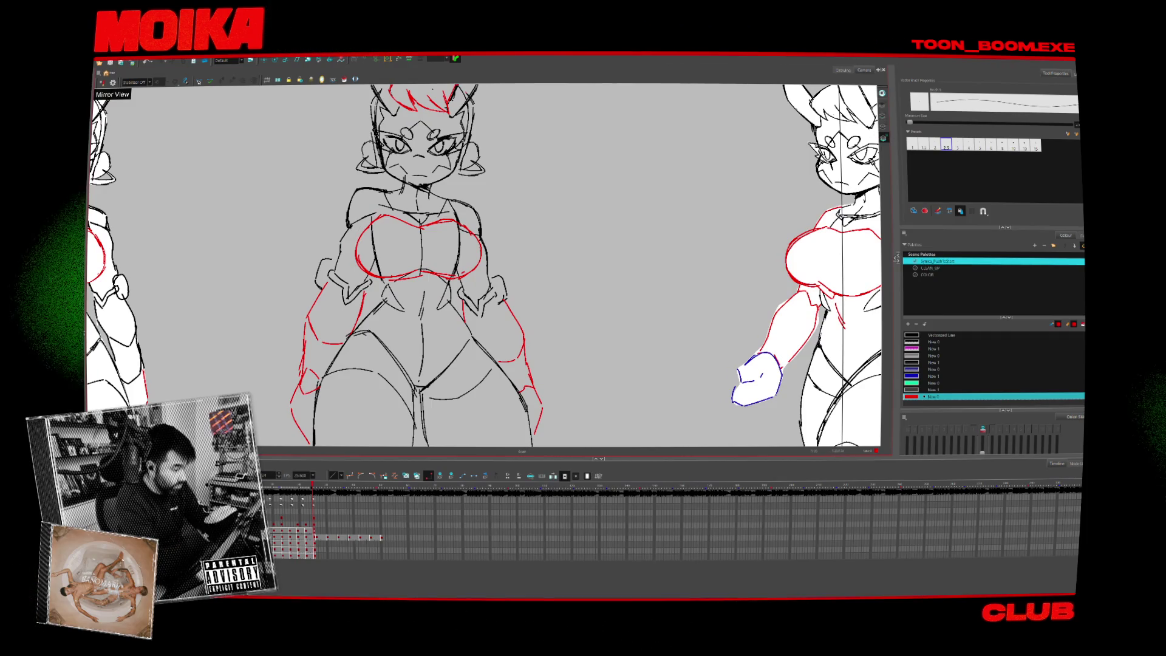
key(alt+s)
key(comma)
key(comma)
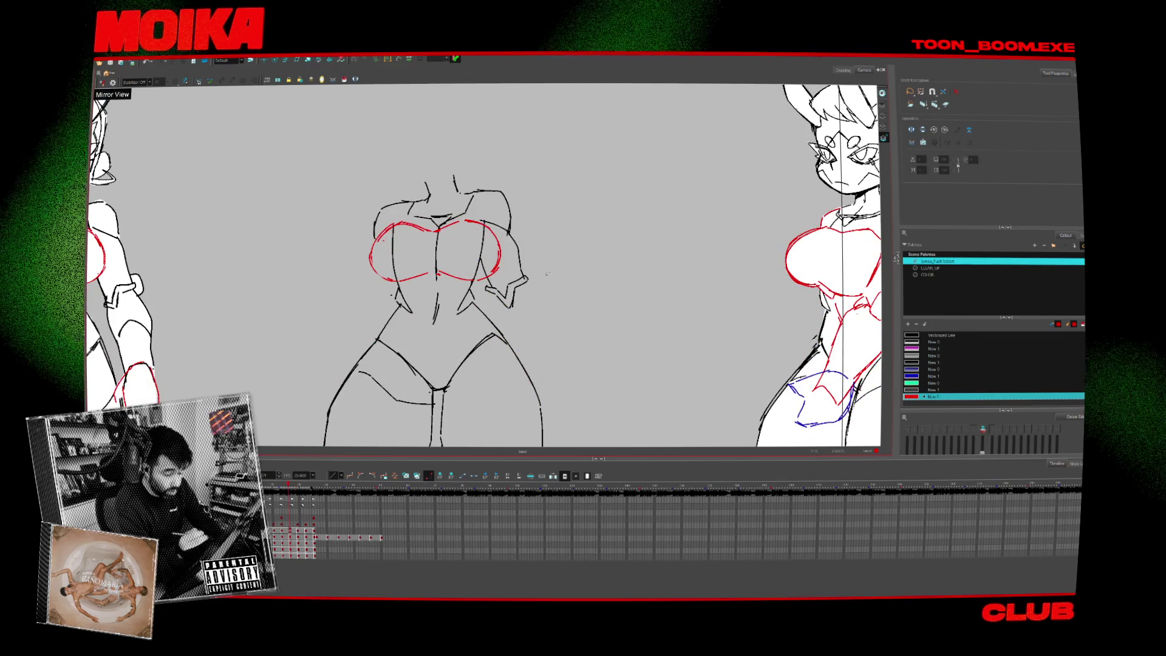
Select the torso's red chest strokes and compare them with the adjacent full-figure poses.
key(ctrl+a)
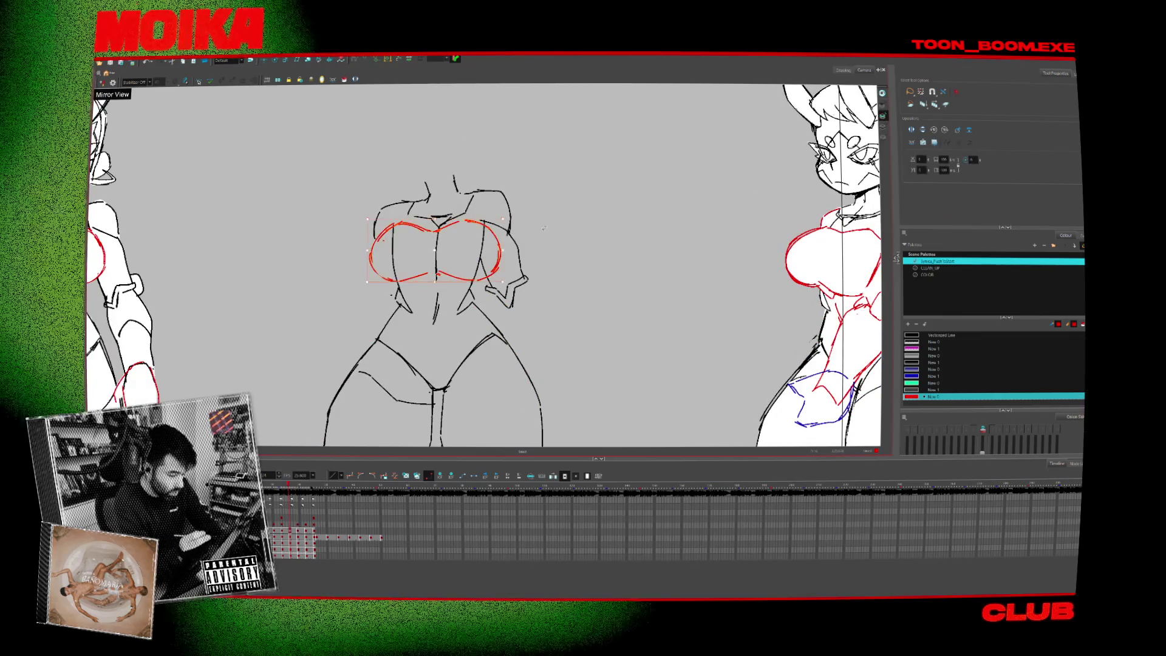
key(ctrl+v)
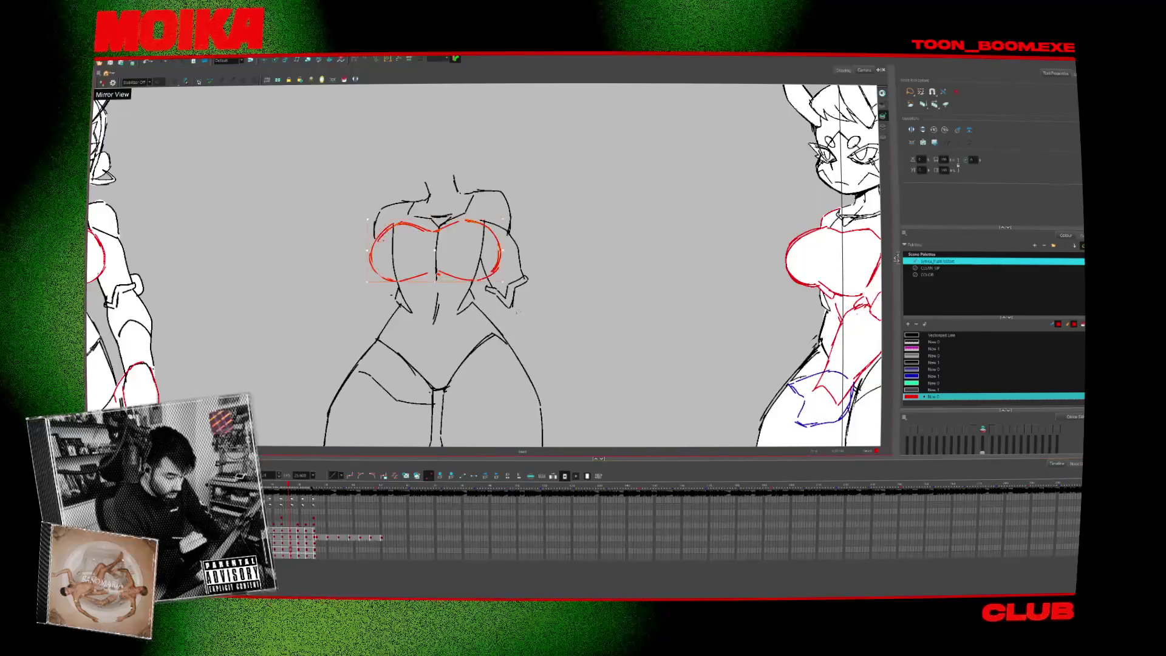
key(period)
key(period)
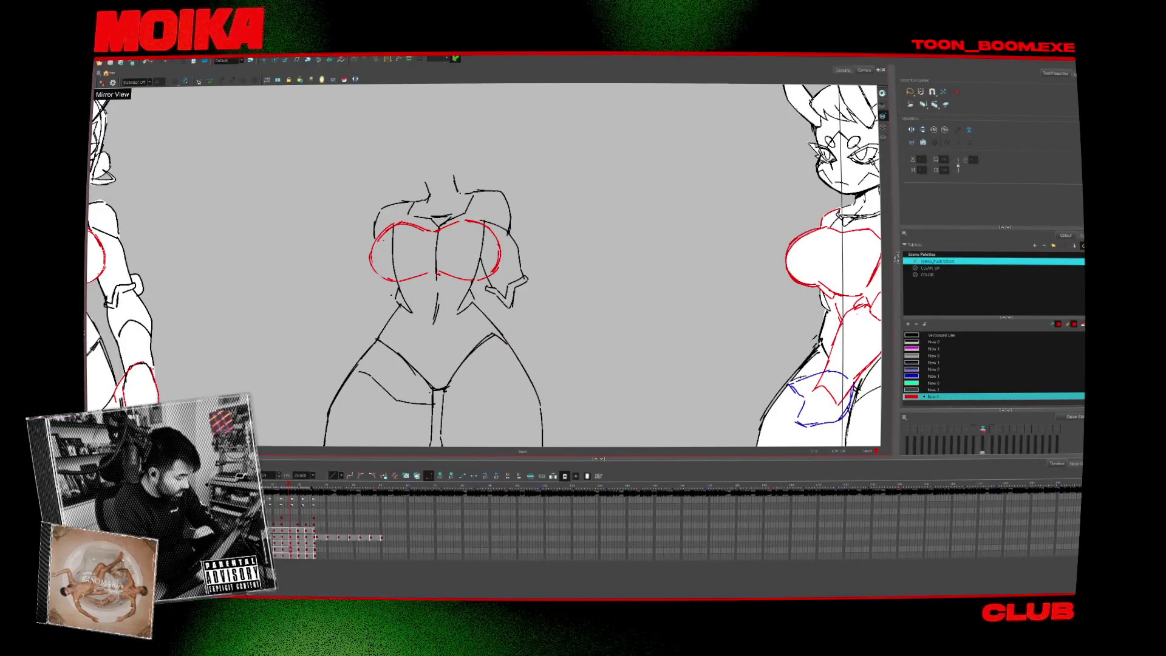
key(period)
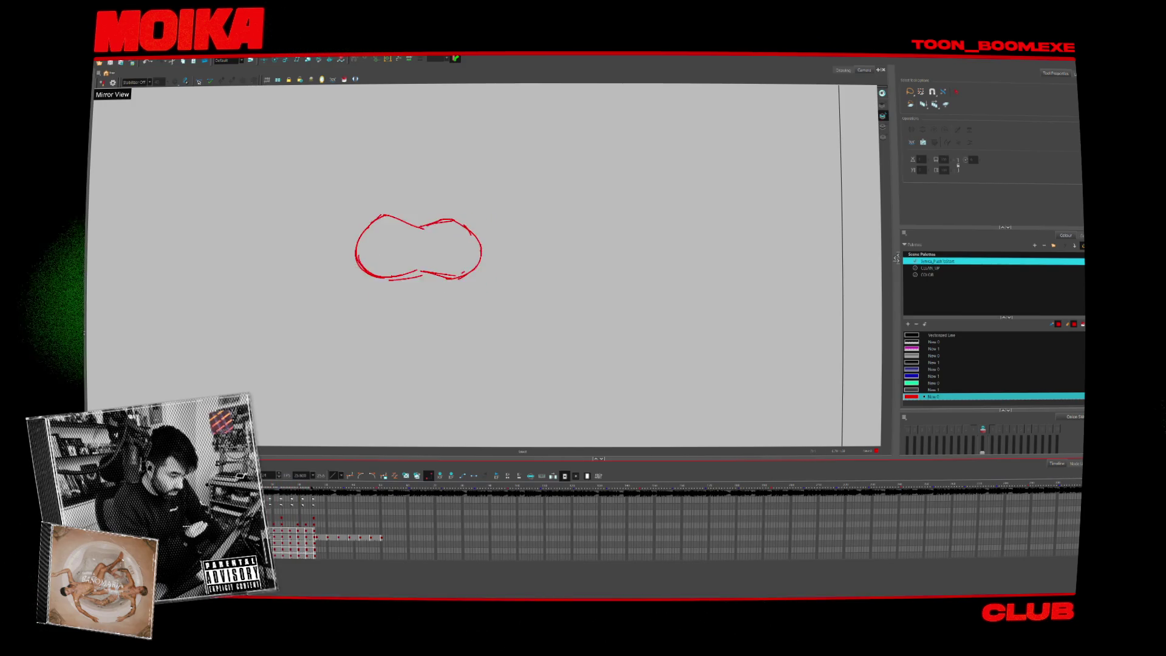
key(comma)
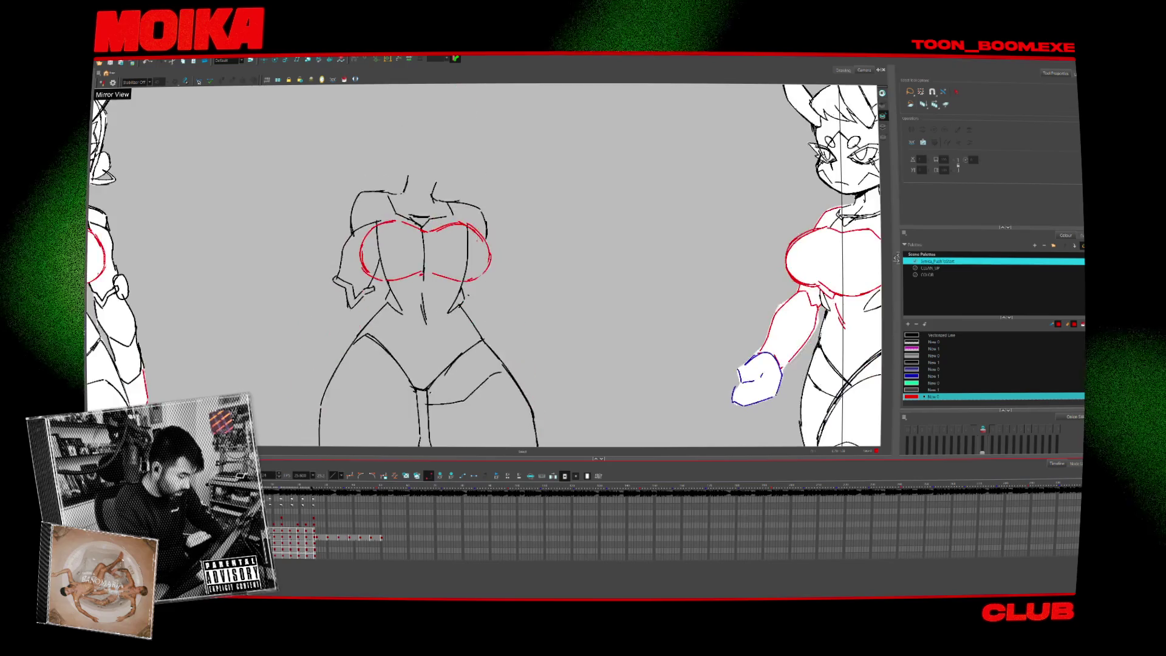
key(period)
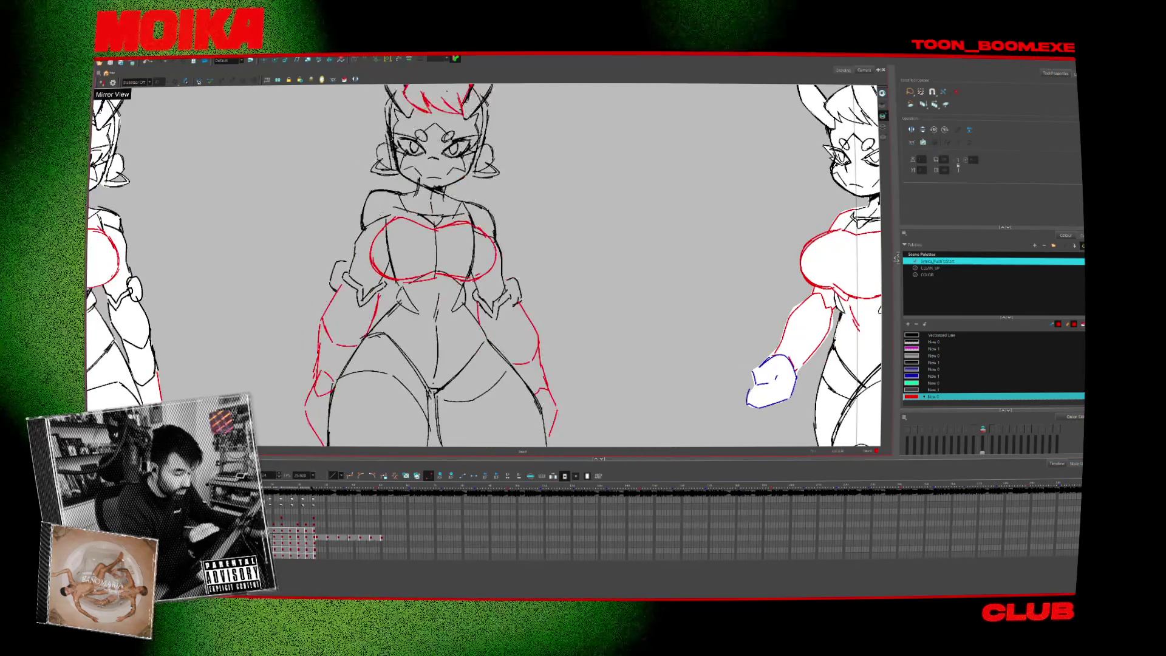
Flip between the full character and the torso, then select the right red chest stroke.
key(alt+b)
key(alt+slash)
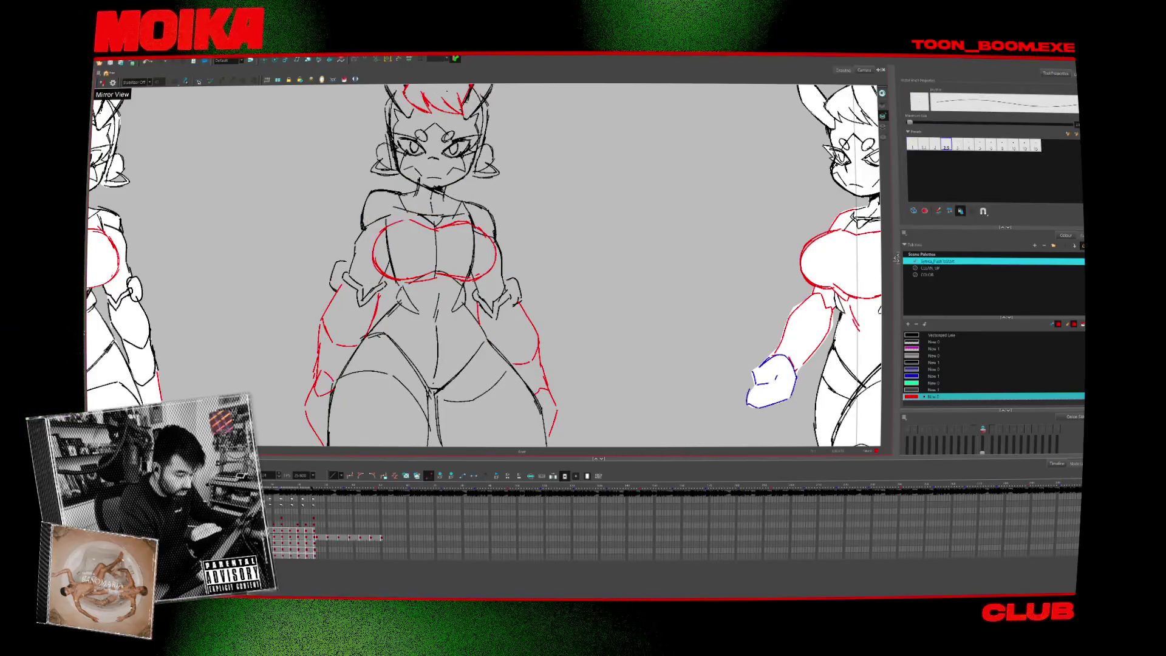
key(period)
key(comma)
key(period)
key(comma)
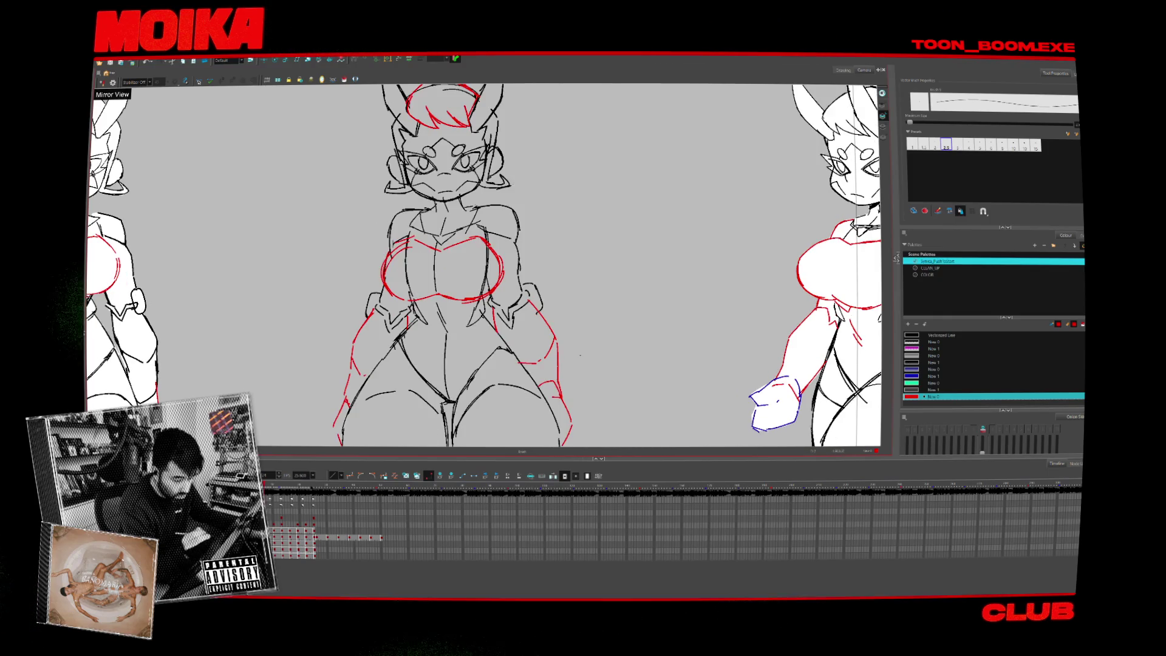
key(alt+s)
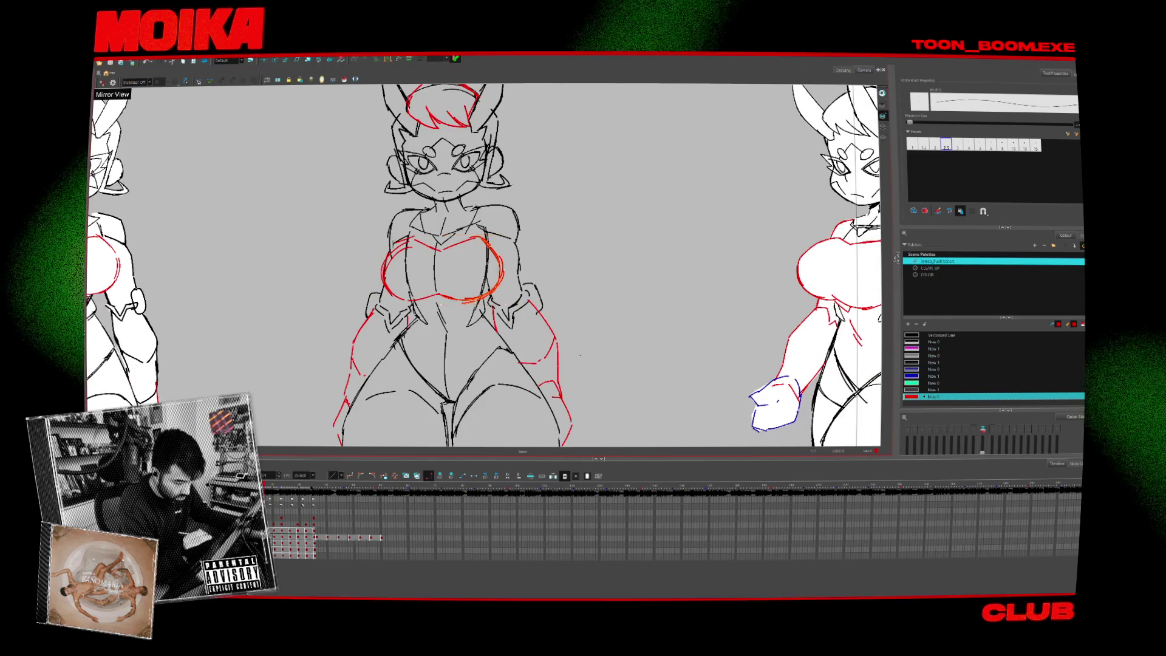
click(501, 271)
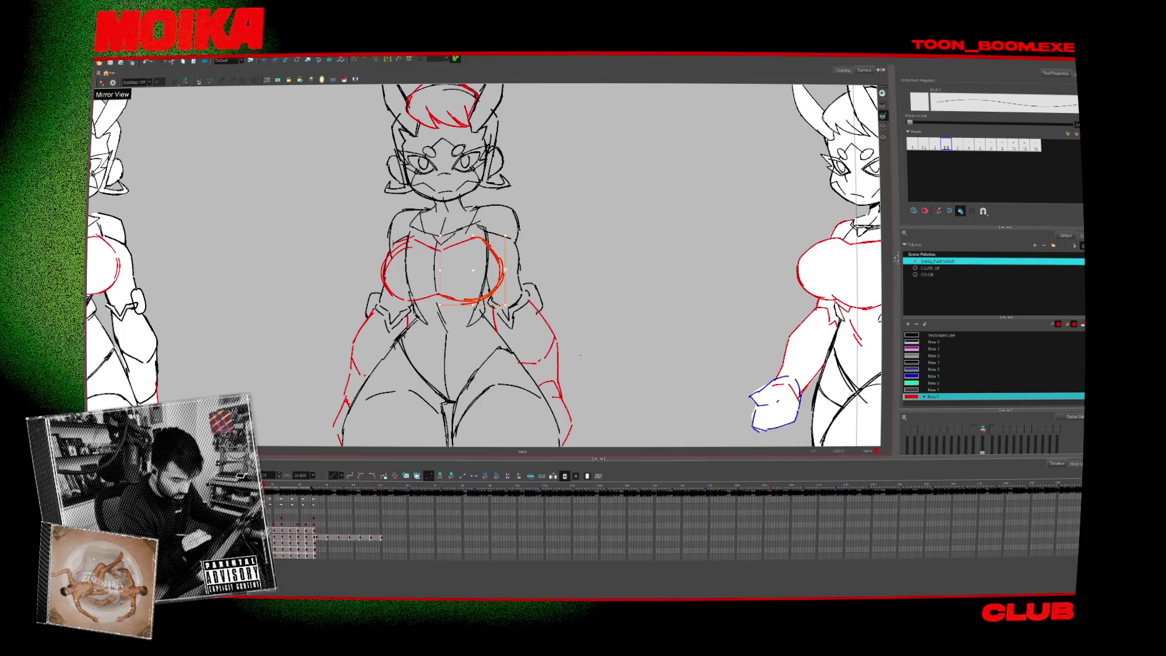
key(alt+b)
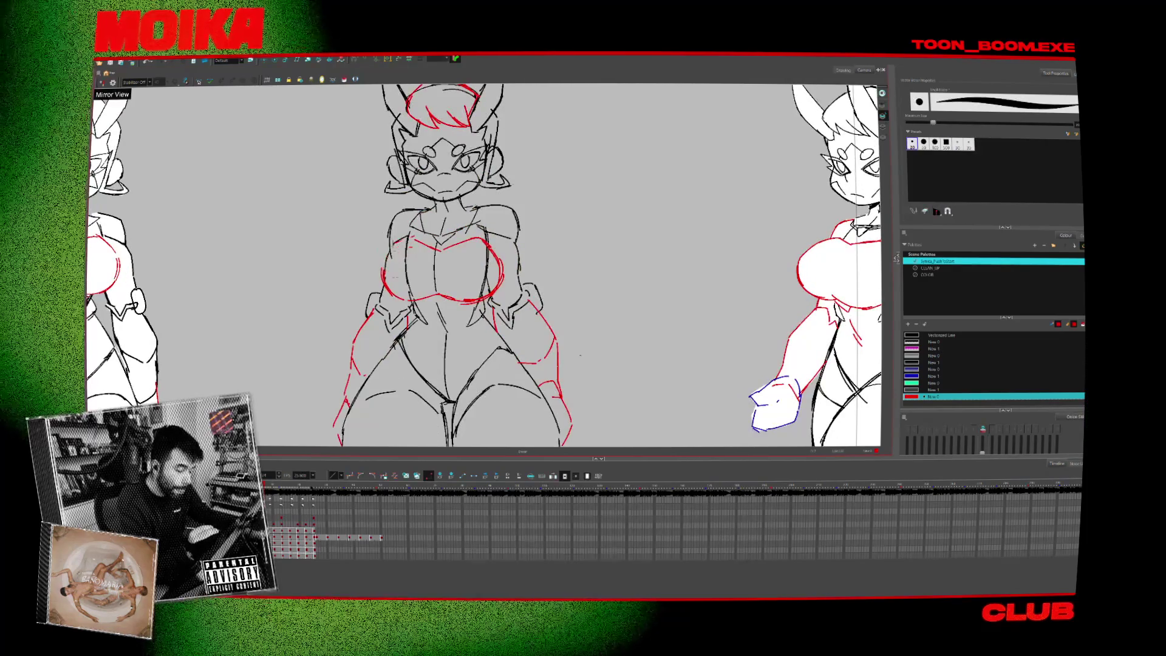
key(alt+slash)
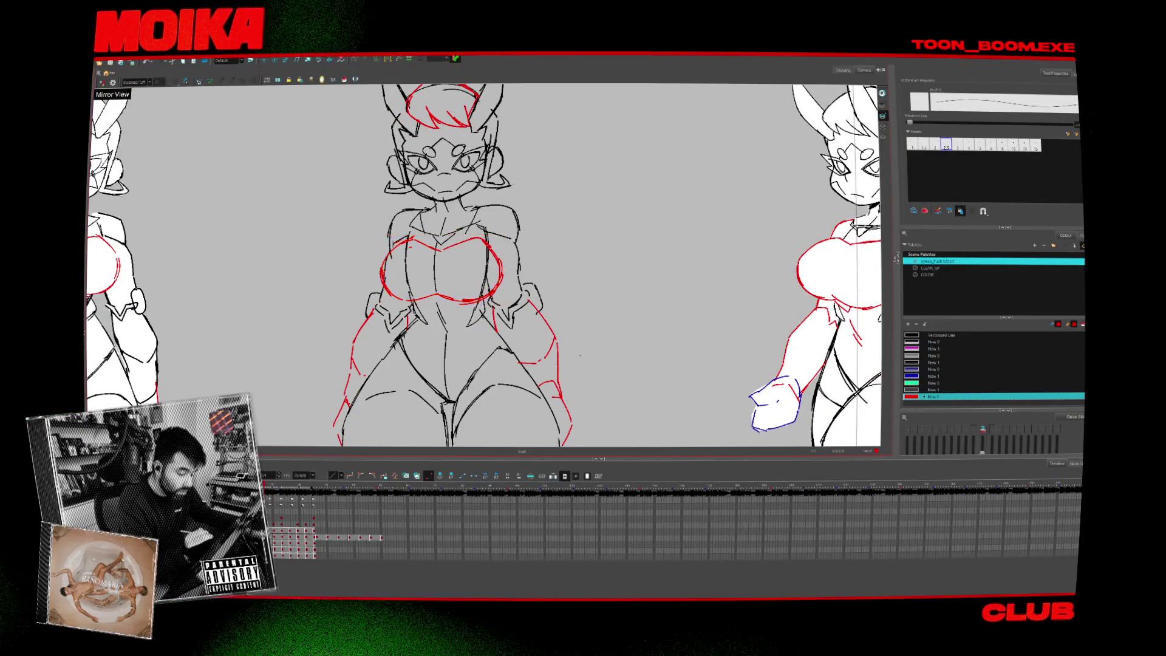
Compare chest outlines across the poses and select the red chest strokes for adjusting.
key(period)
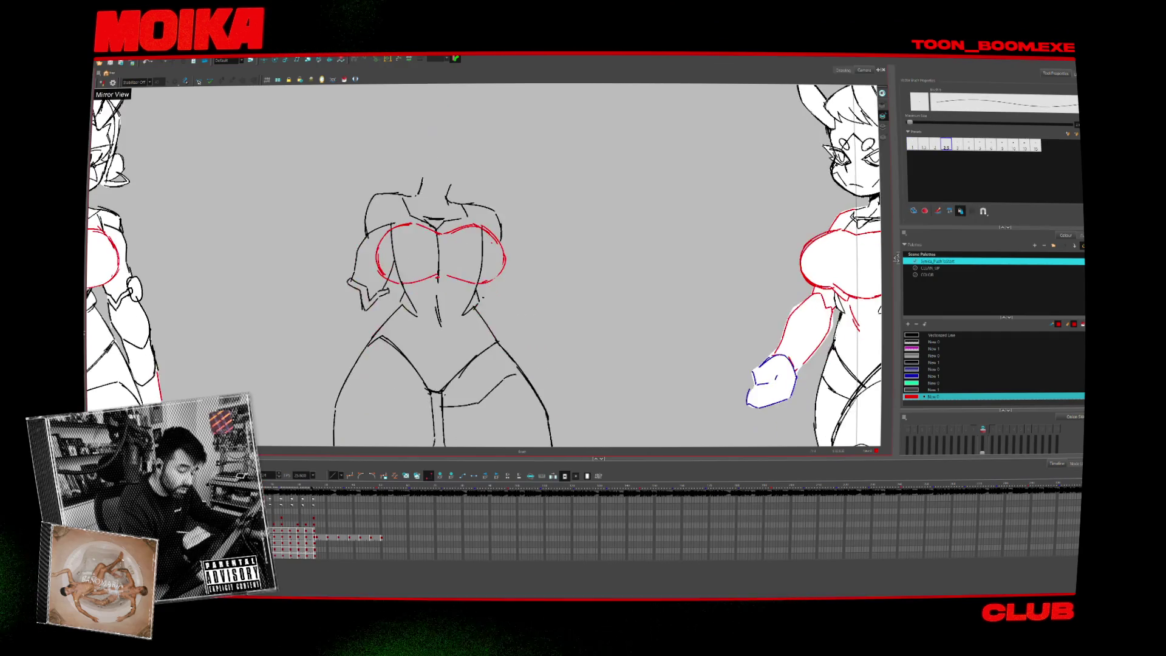
key(comma)
key(period)
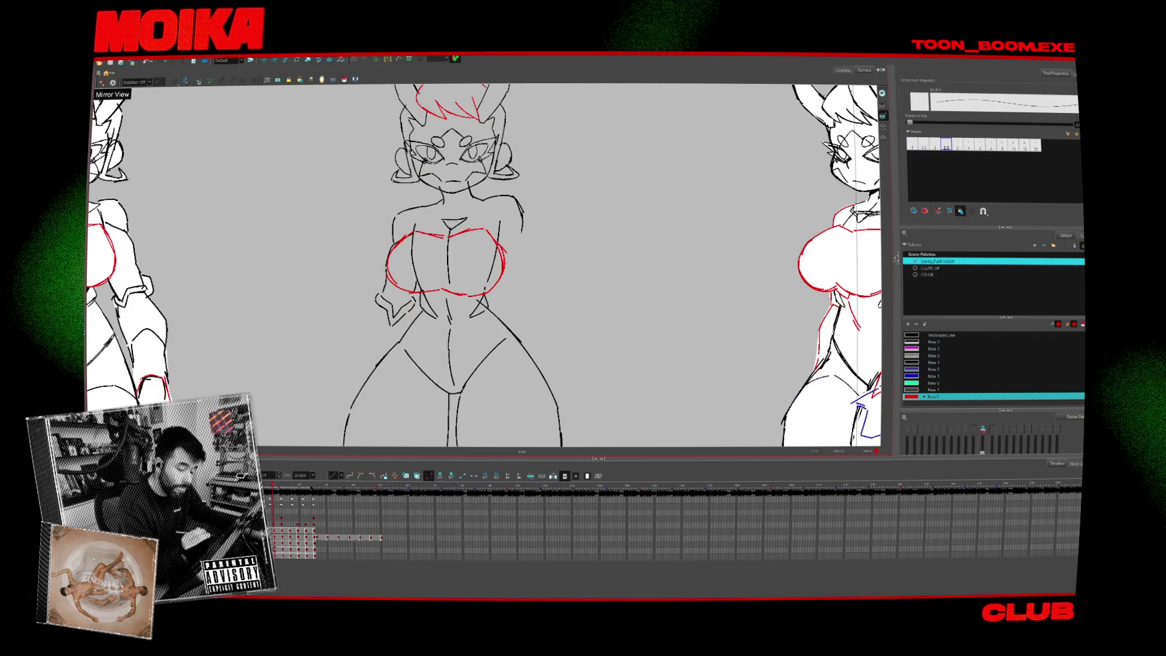
click(449, 261)
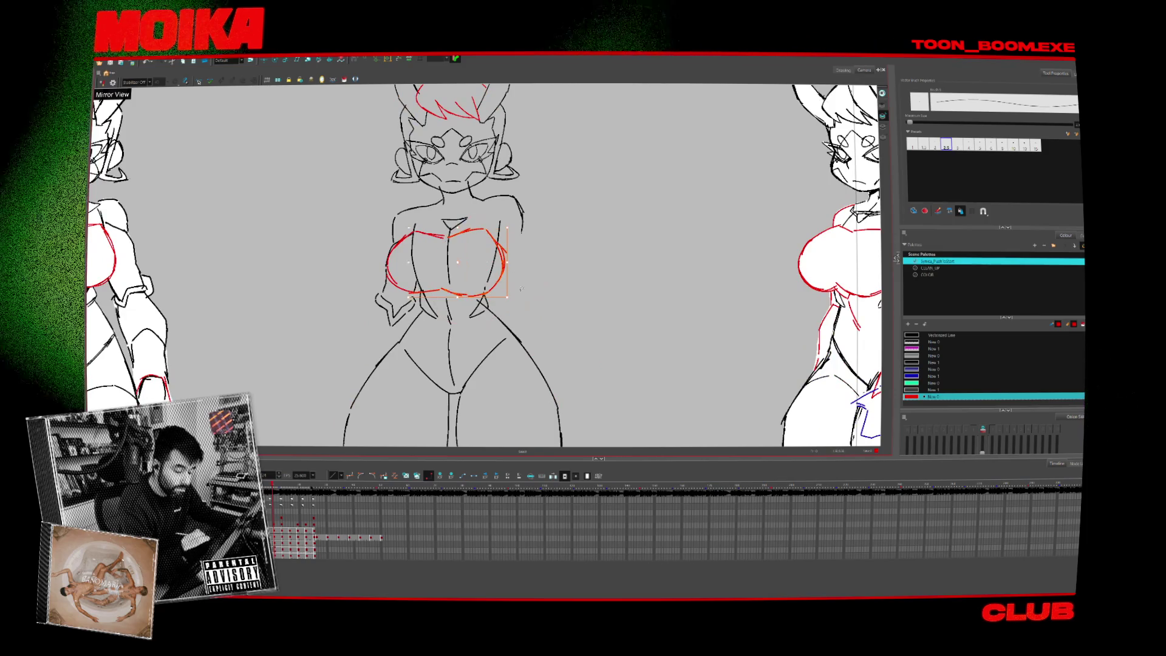
key(period)
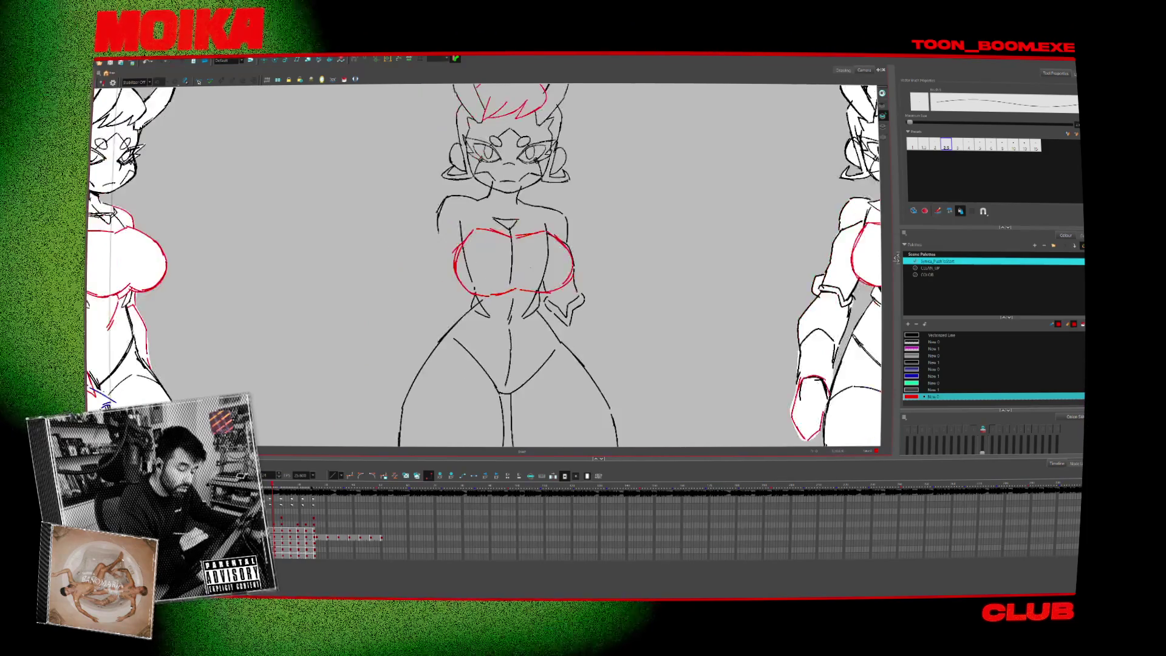
key(period)
key(period)
key(period)
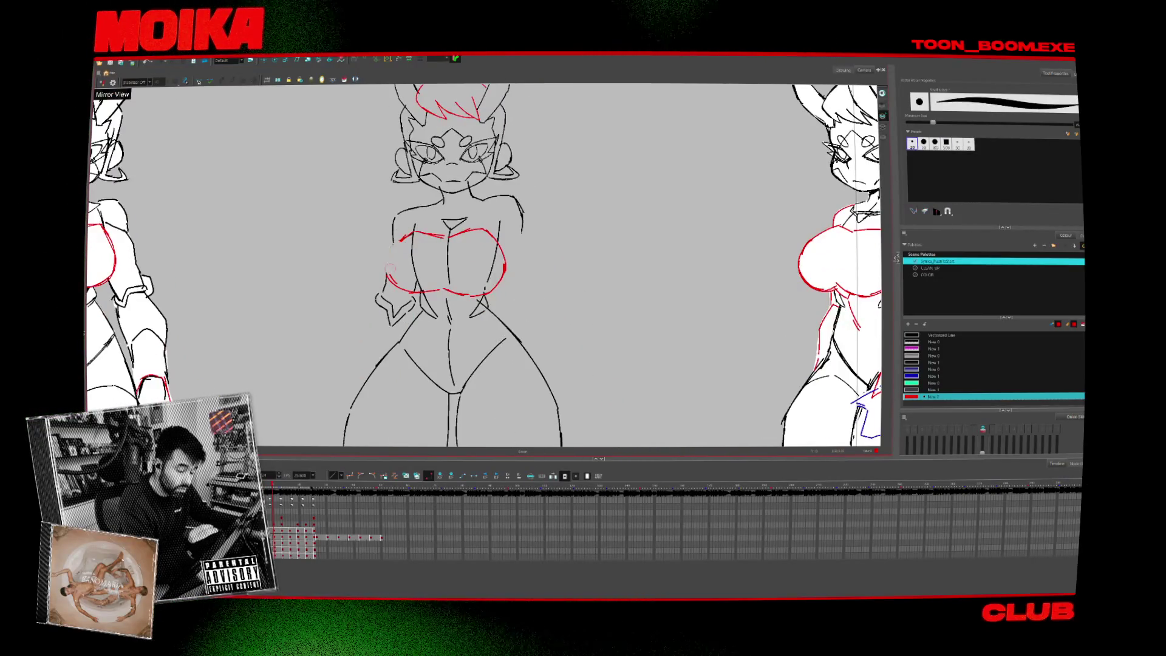
key(period)
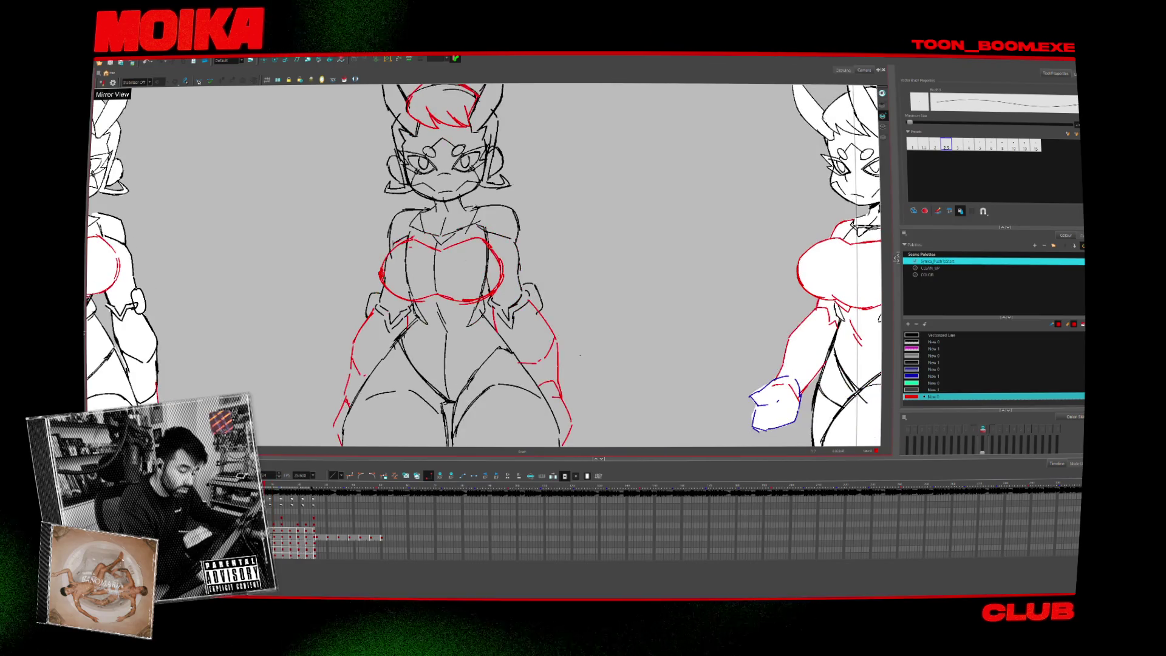
key(comma)
key(comma)
key(period)
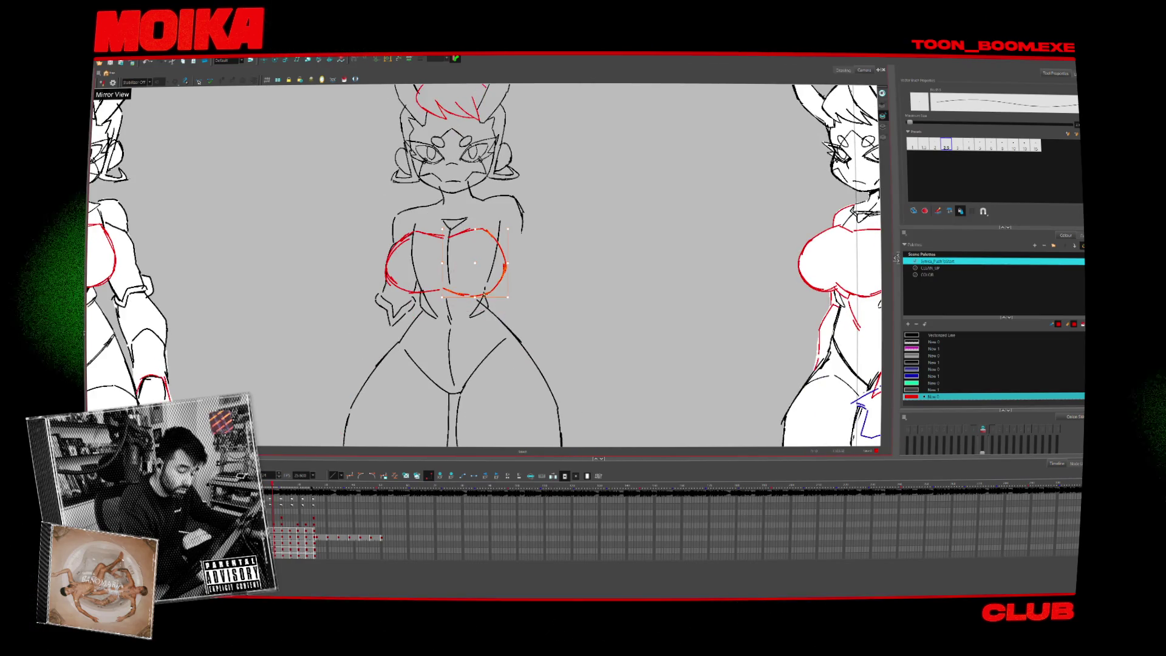
key(period)
key(period)
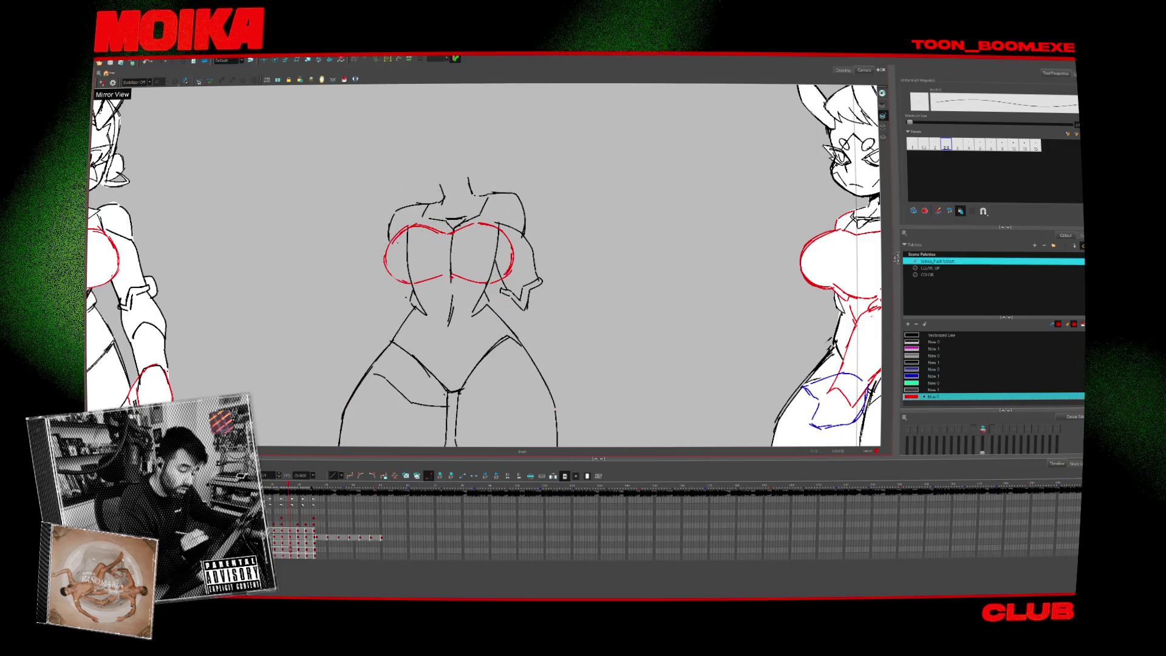
key(ctrl+a)
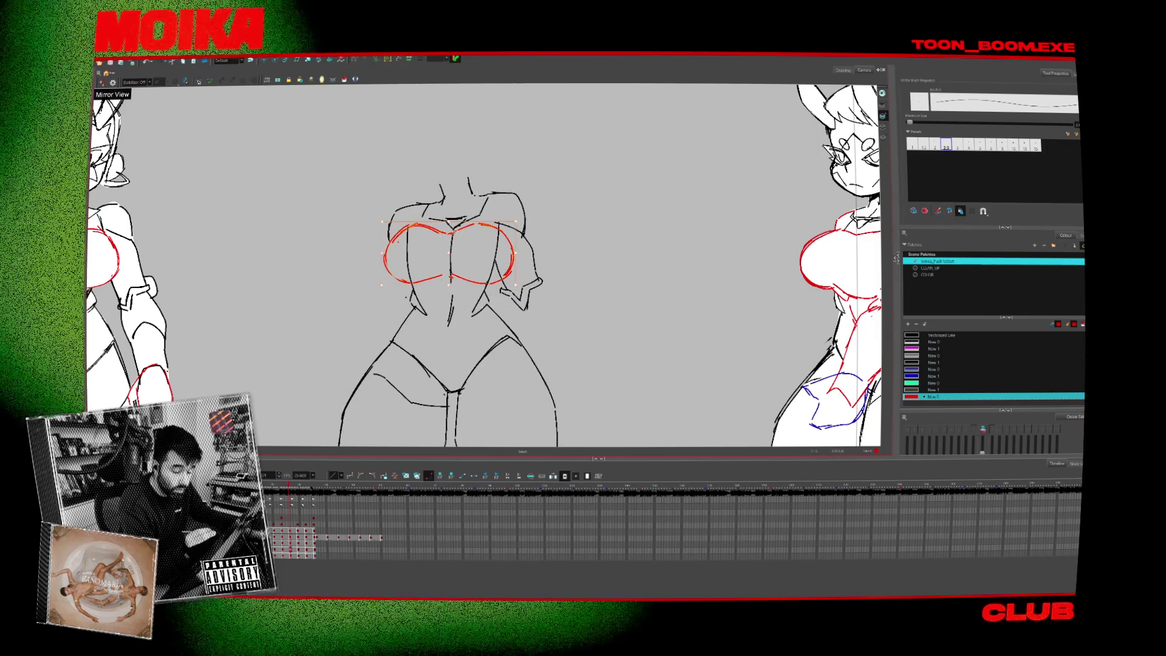
key(comma)
key(comma)
key(comma)
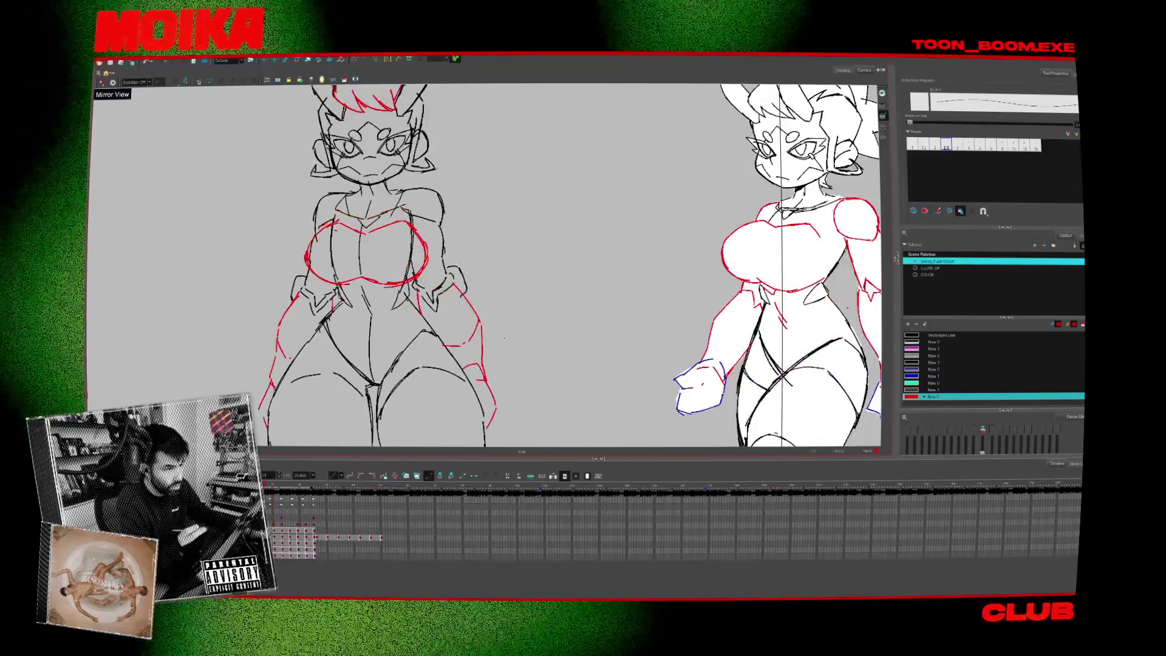
key(period)
key(period)
key(period)
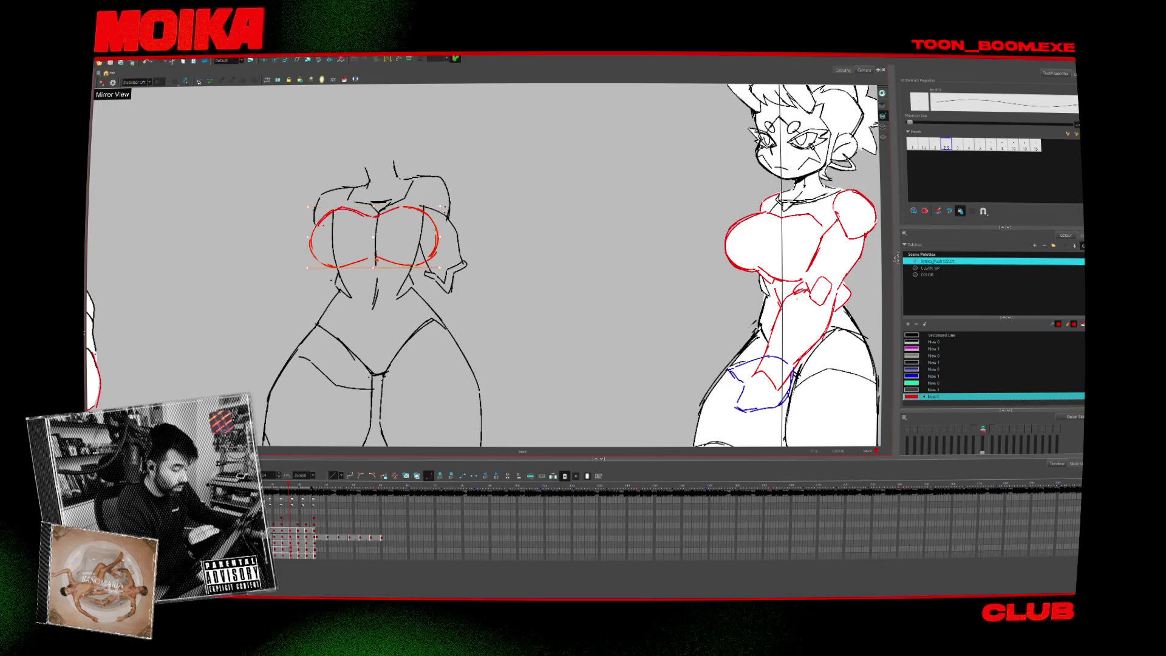
Lasso the torso's red chest strokes, nudge them slightly right, and compare with the neighbouring drawing.
key(comma)
key(period)
drag(383, 162, 359, 299)
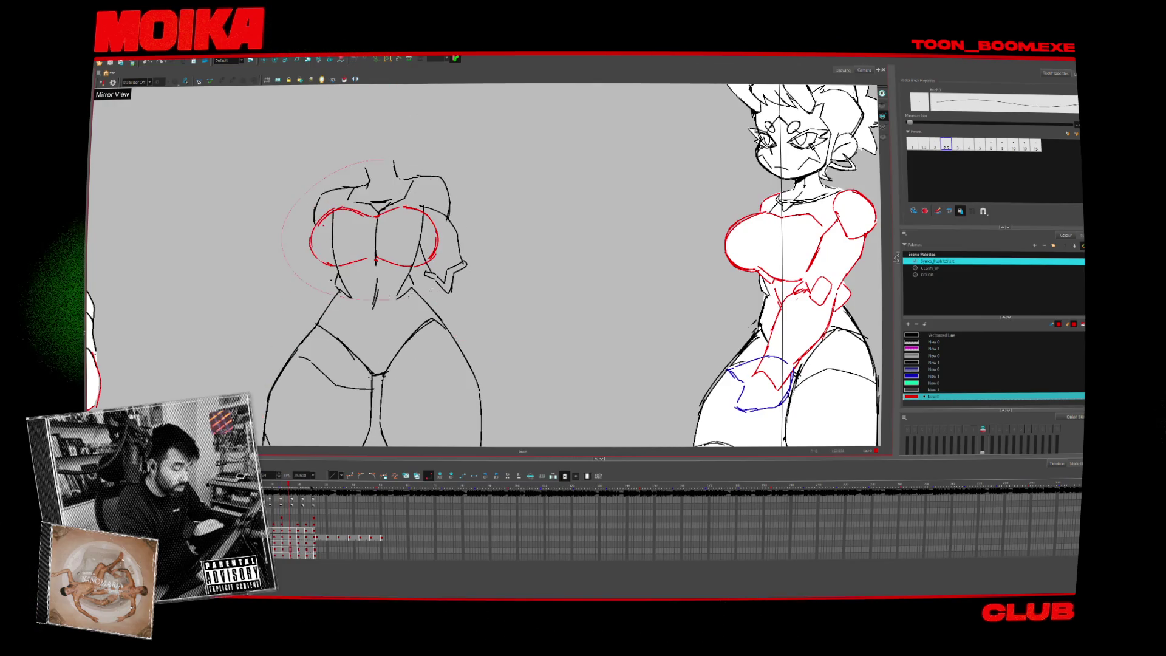
key(Escape)
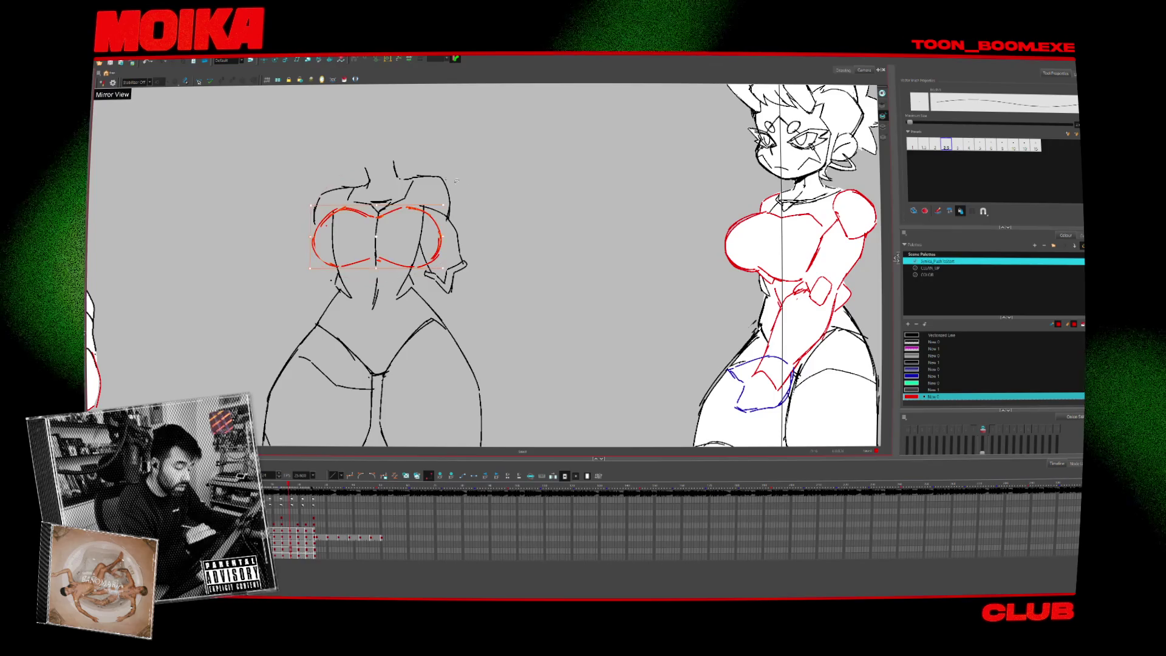
key(comma)
key(period)
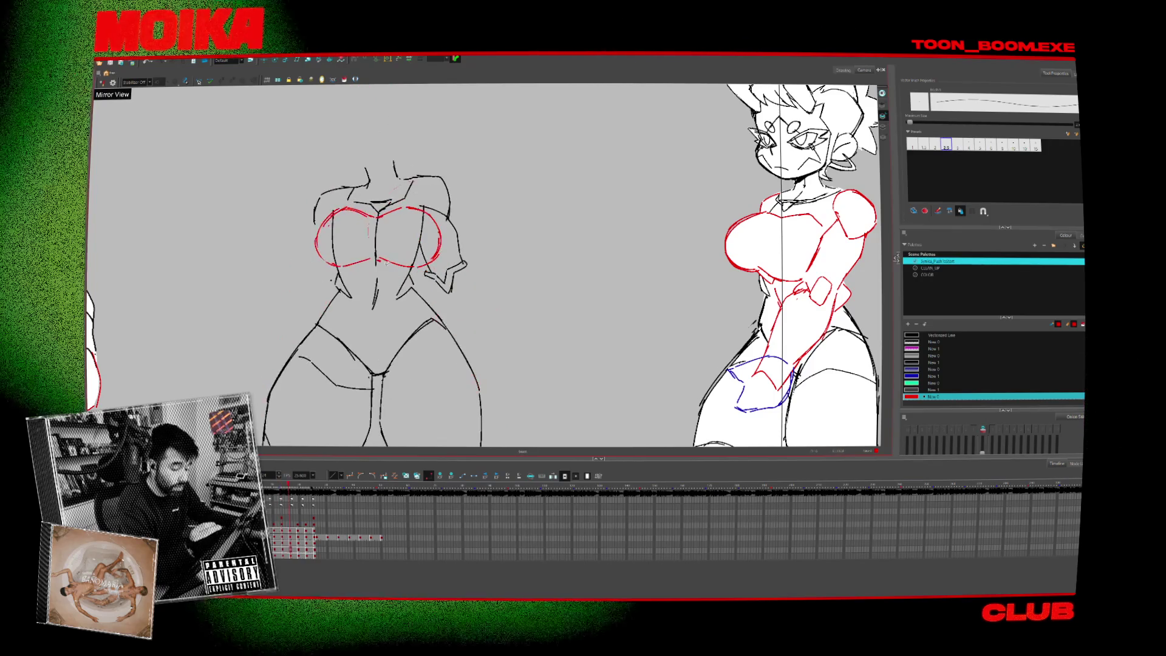
scroll(492, 262, down, 1)
scroll(491, 262, down, 2)
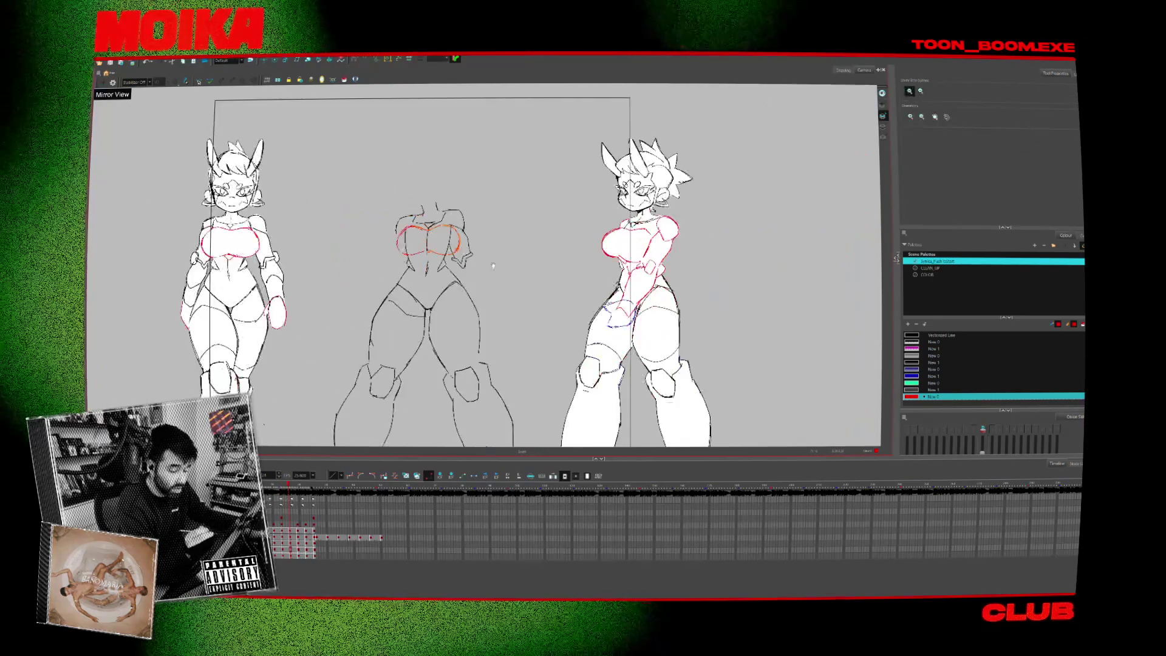
key(comma)
key(period)
scroll(358, 326, up, 2)
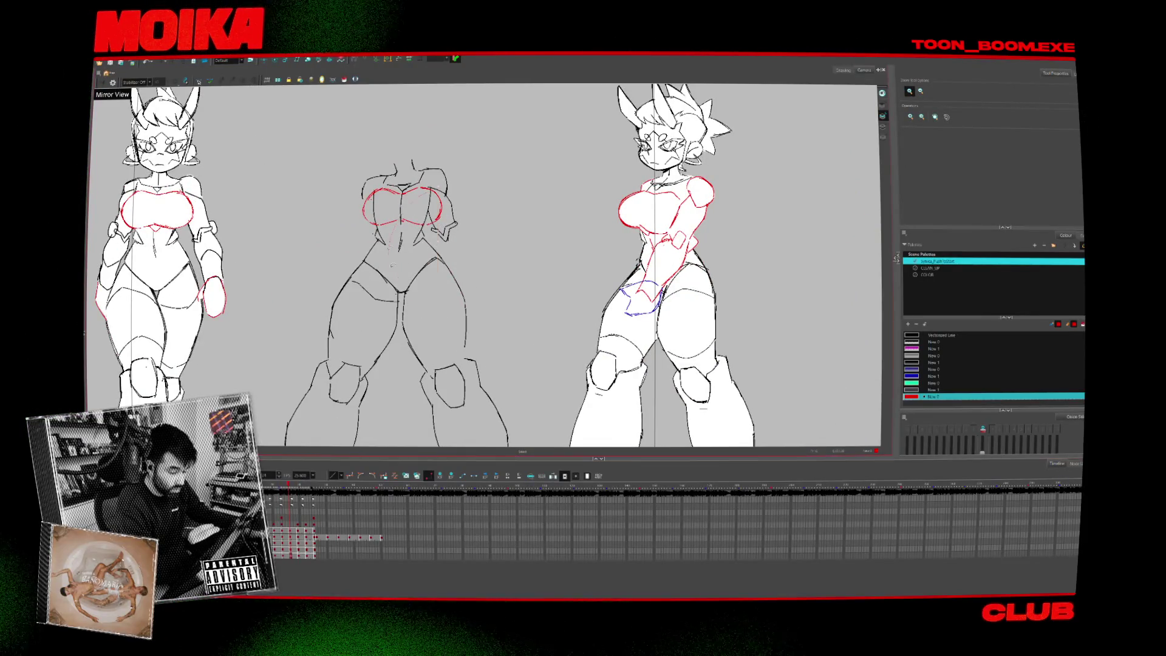
key(comma)
key(period)
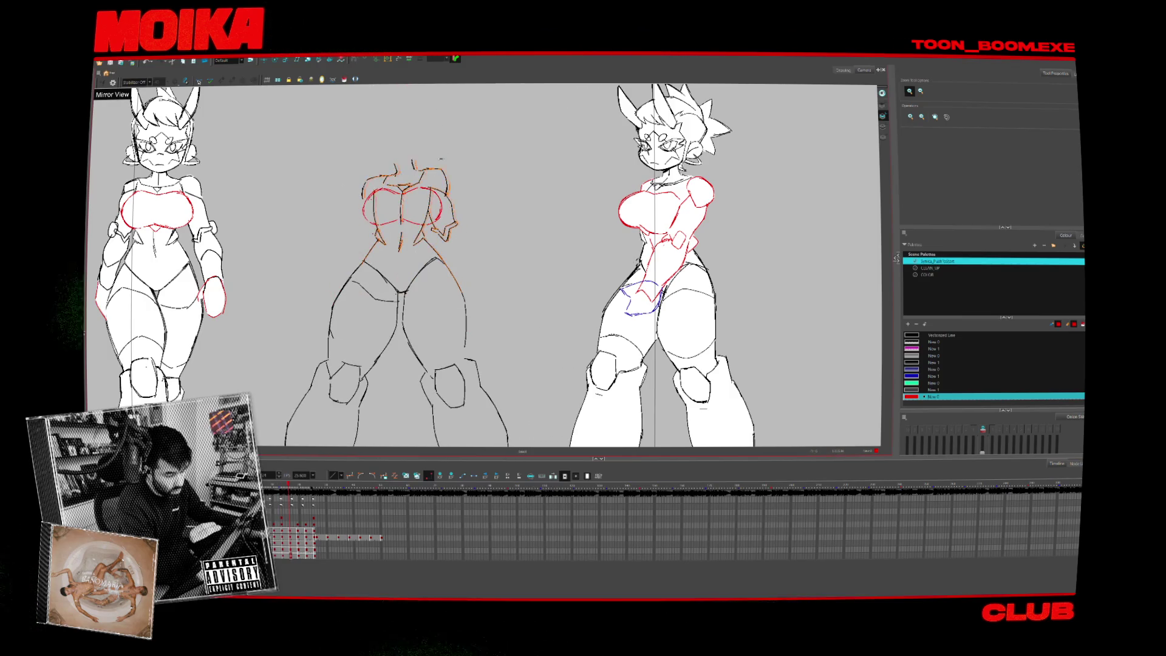
key(comma)
key(period)
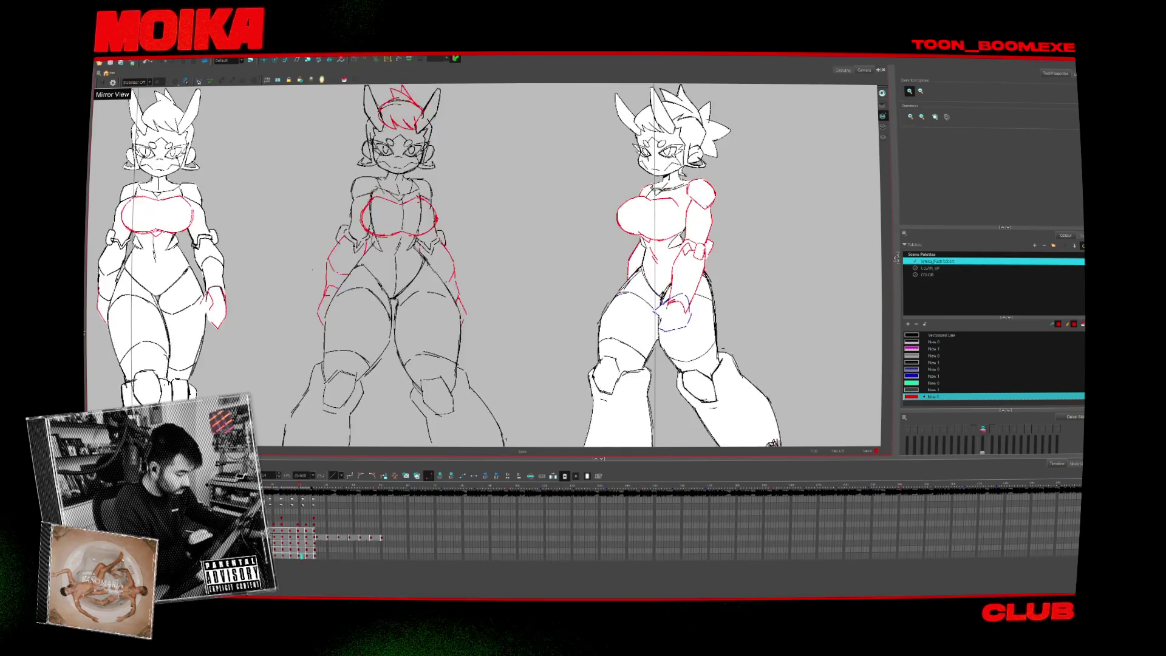
Zoom in on the chest and sketch red centre marks on the middle figure's torso.
click(410, 209)
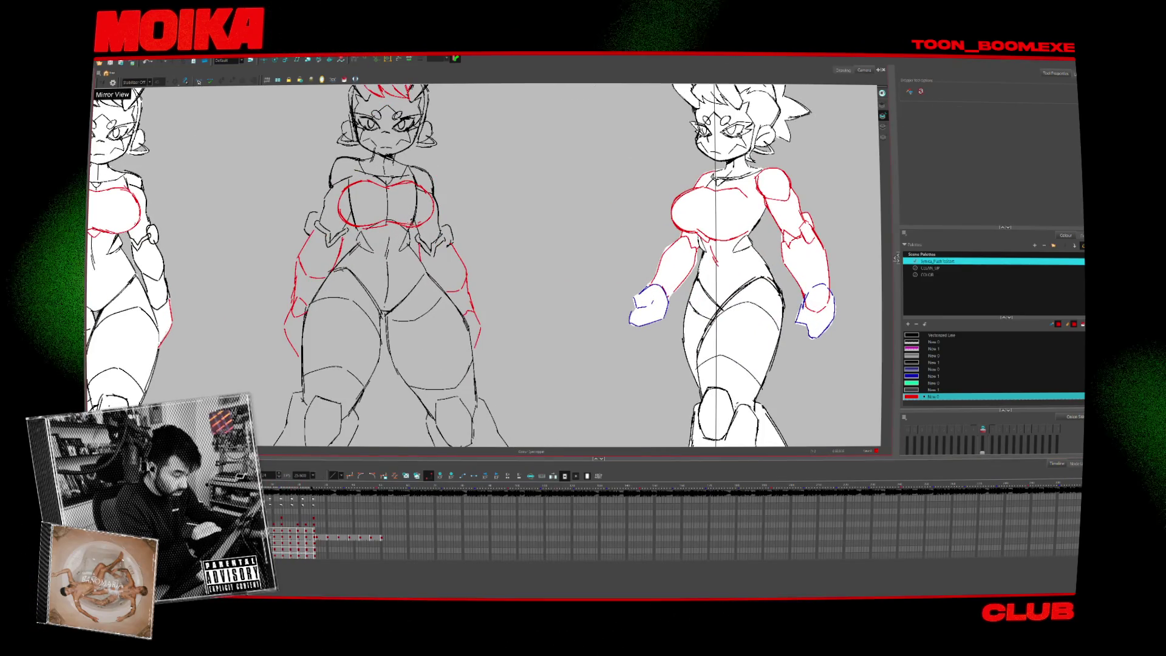
key(alt+b)
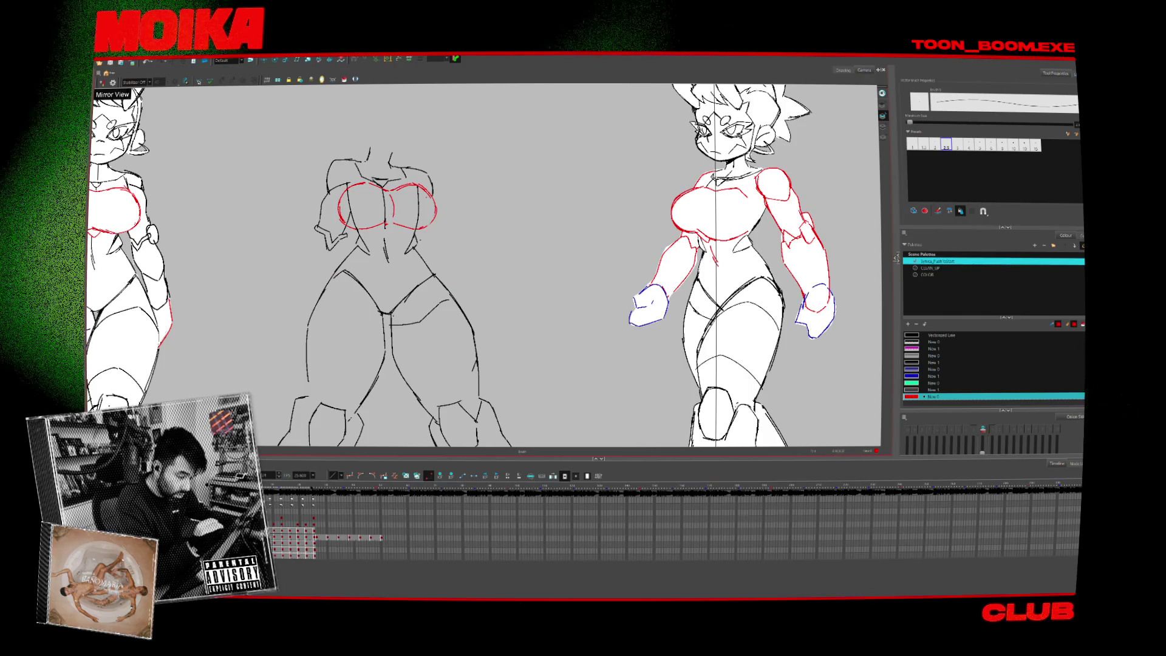
key(period)
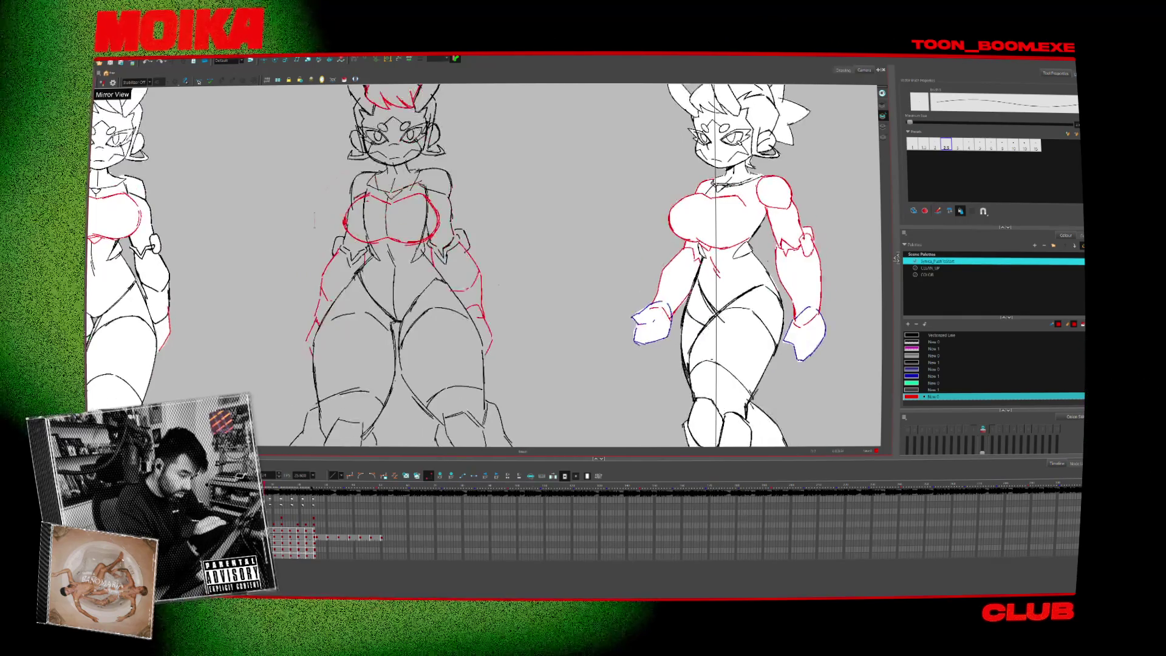
key(period)
key(comma)
key(period)
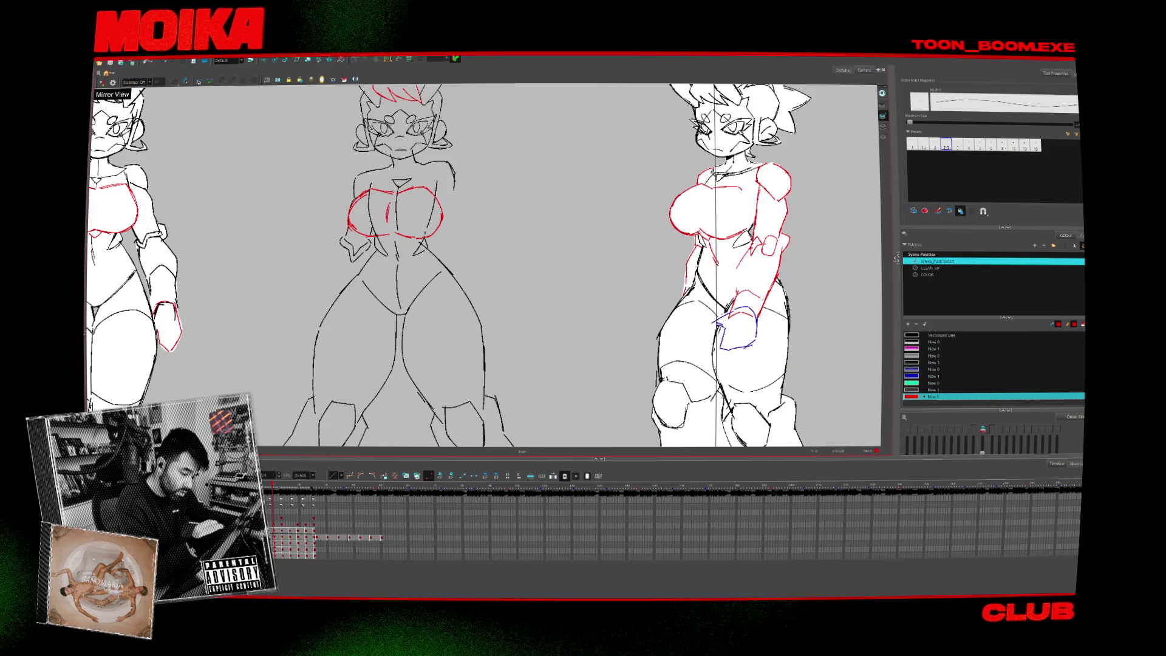
key(period)
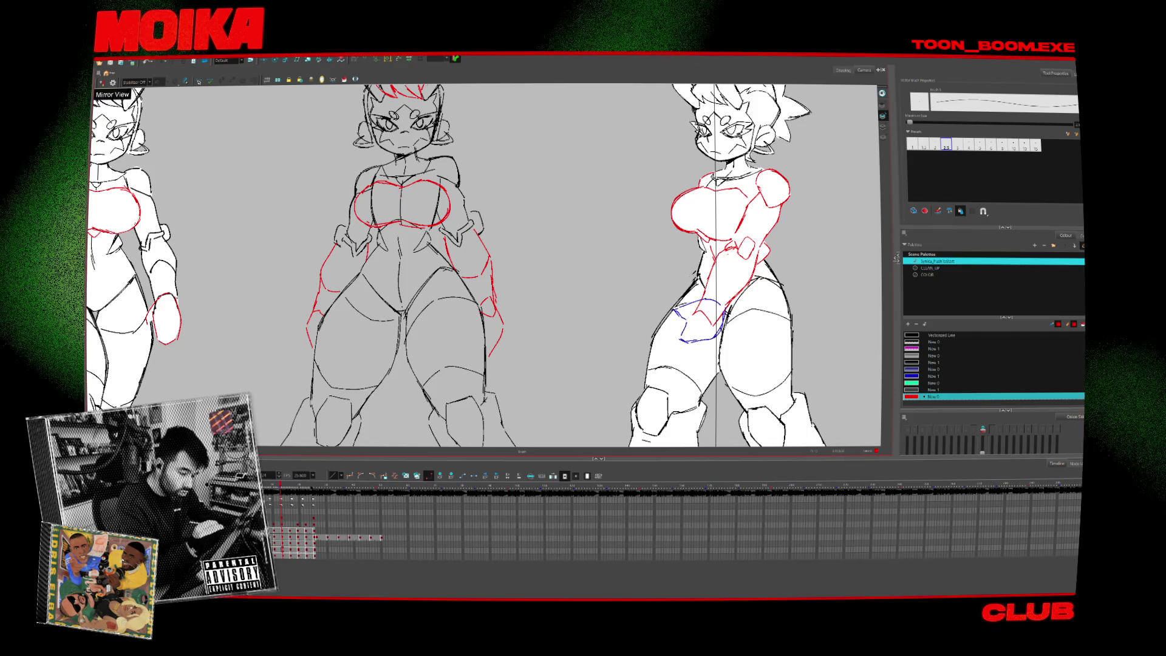
key(ctrl+z)
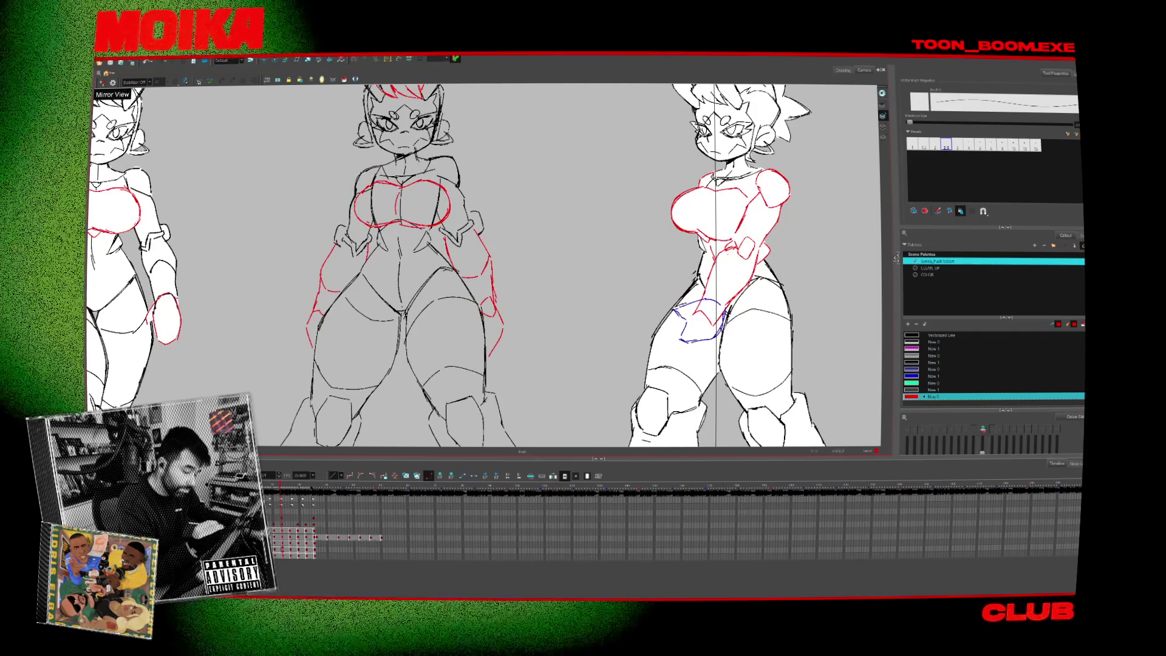
key(period)
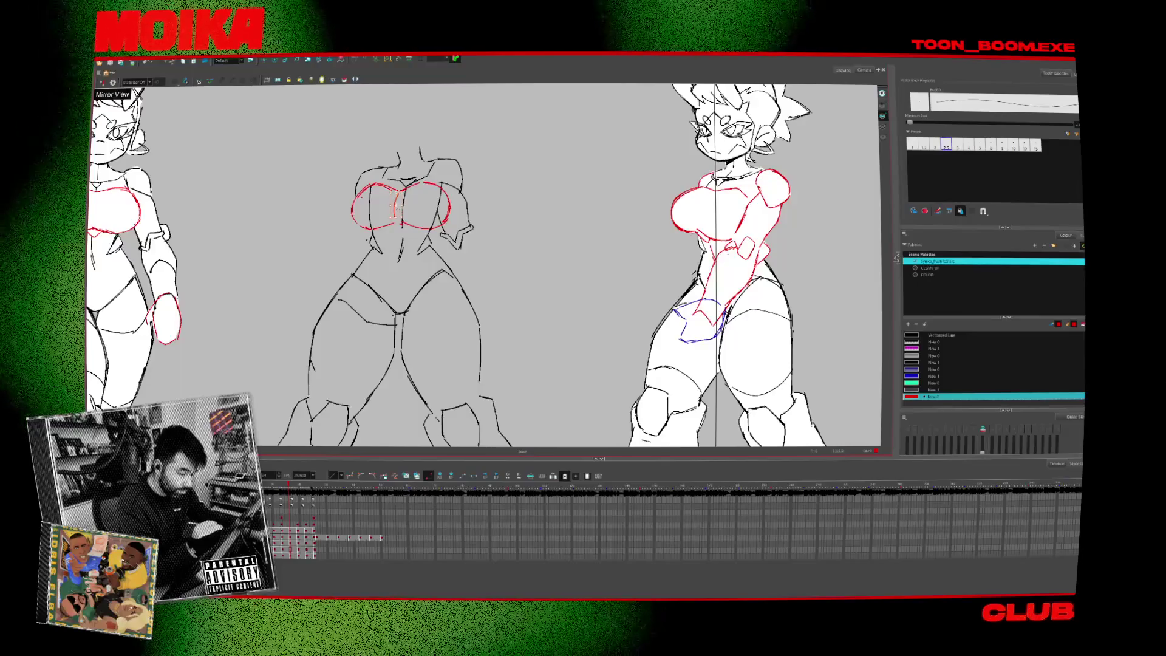
drag(396, 193, 398, 218)
key(Return)
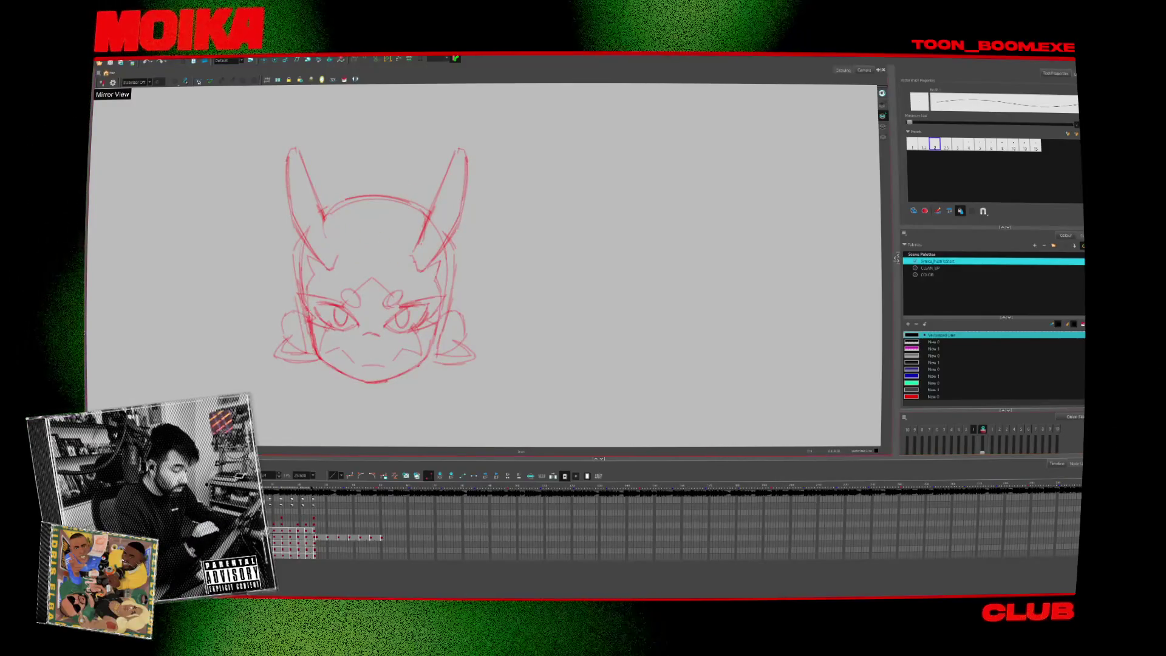
Ink the jaw, the head's left side and the left ear's outer and inner lines in black.
drag(309, 296, 346, 373)
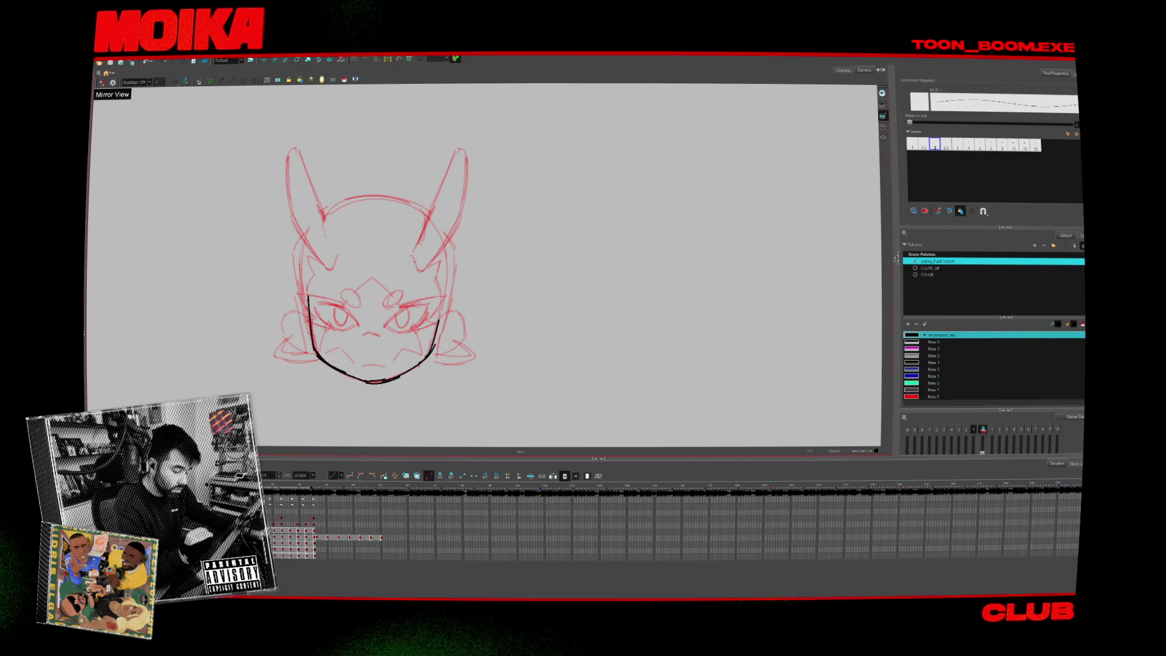
drag(295, 260, 309, 310)
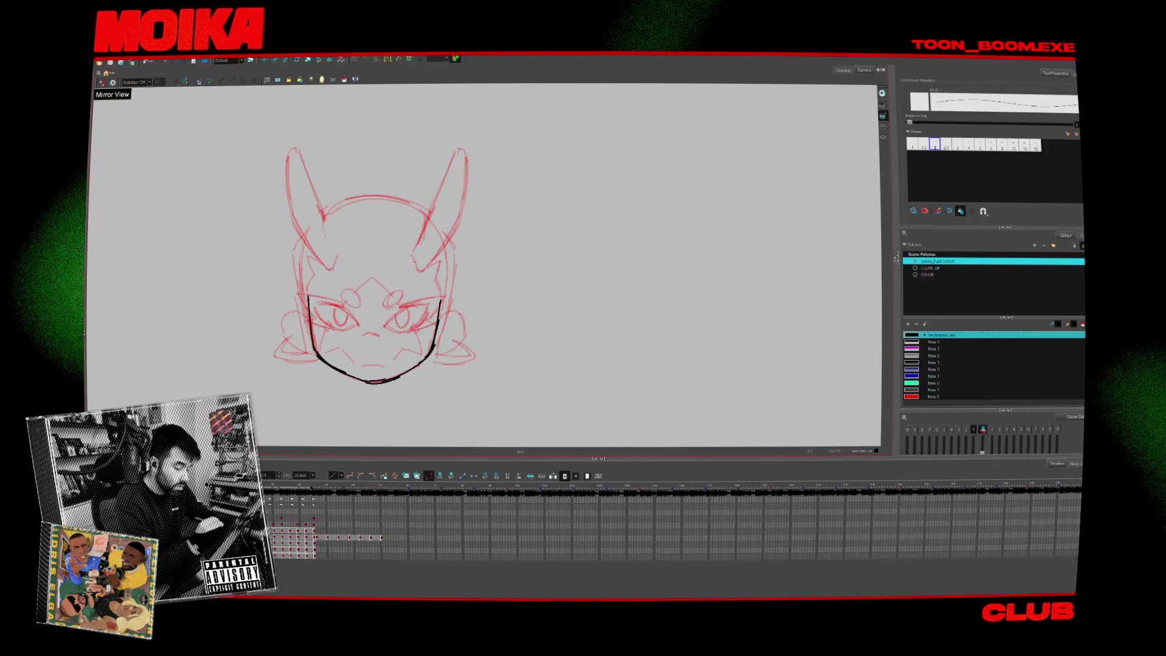
mouse_move(295, 153)
mouse_down()
mouse_move(296, 221)
mouse_move(433, 216)
mouse_up()
drag(299, 238, 331, 266)
drag(316, 187, 333, 246)
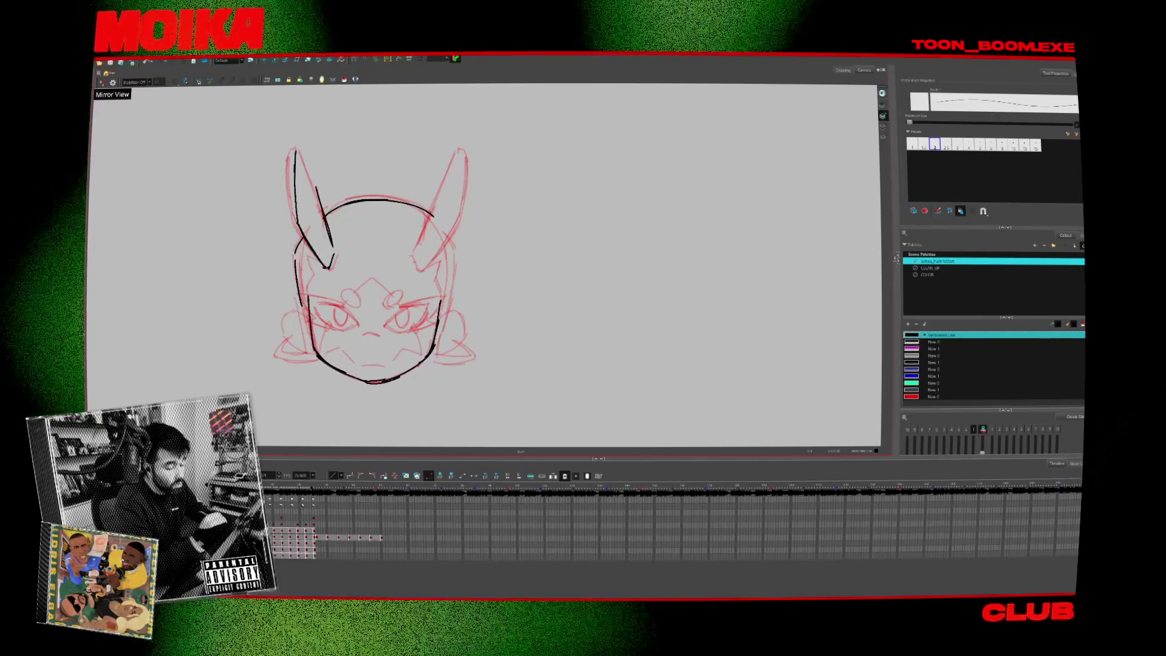
drag(306, 151, 314, 181)
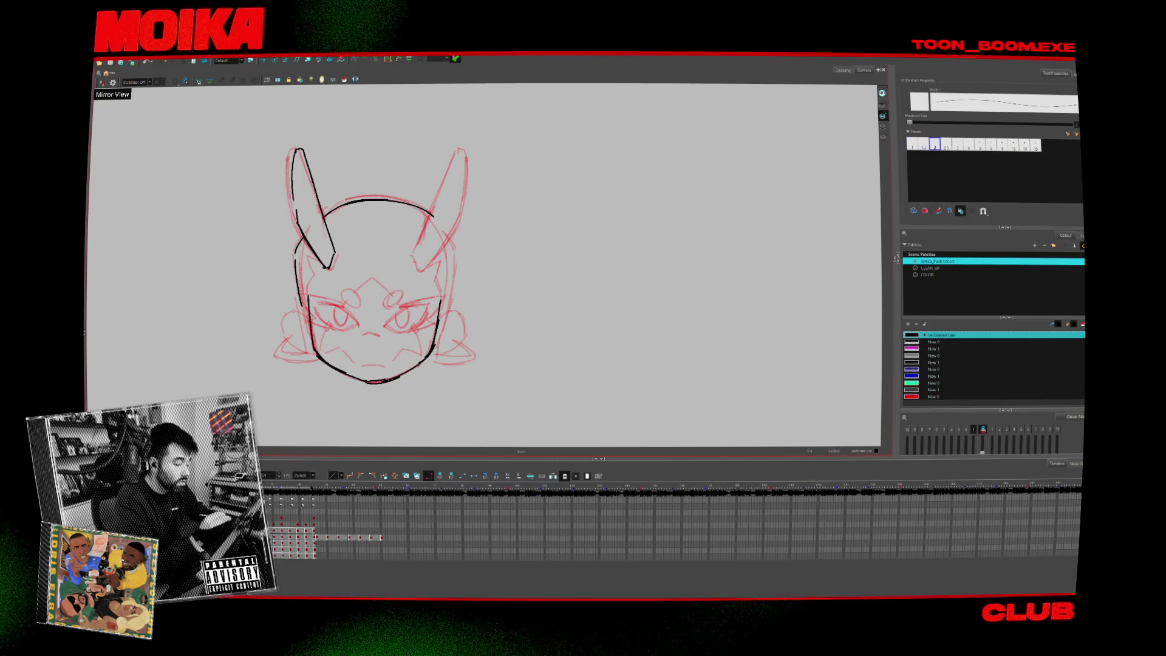
drag(292, 176, 298, 228)
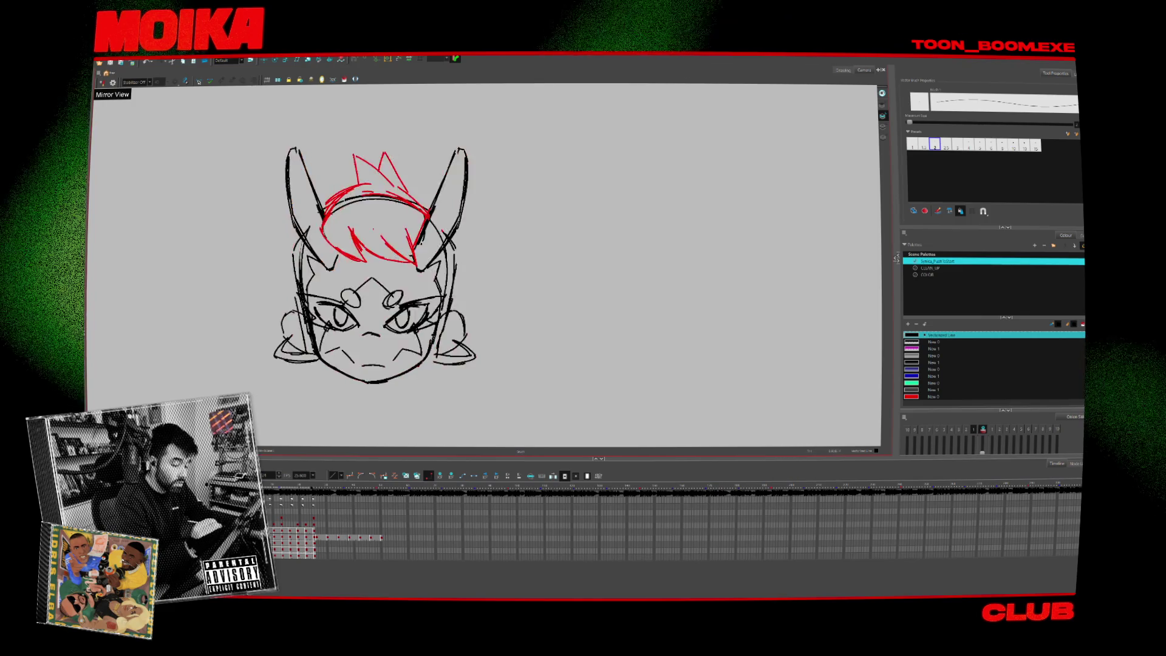
Ink the right ear's outer edge, both sides of the face and a curl on the right cheek.
drag(447, 154, 419, 270)
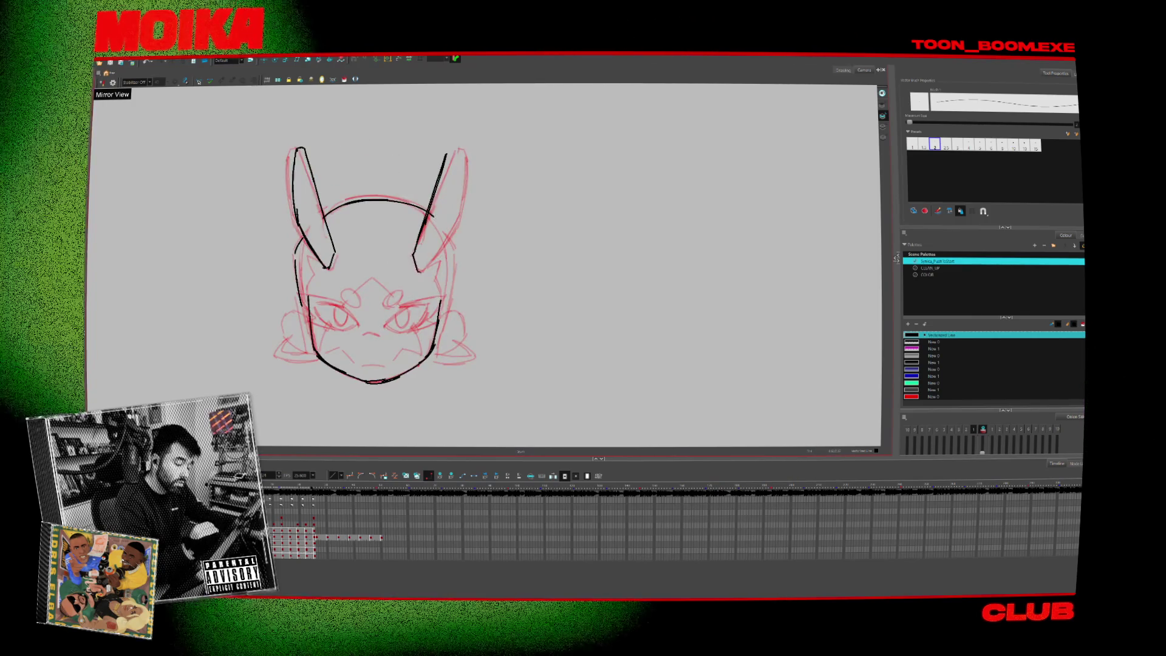
drag(450, 147, 456, 222)
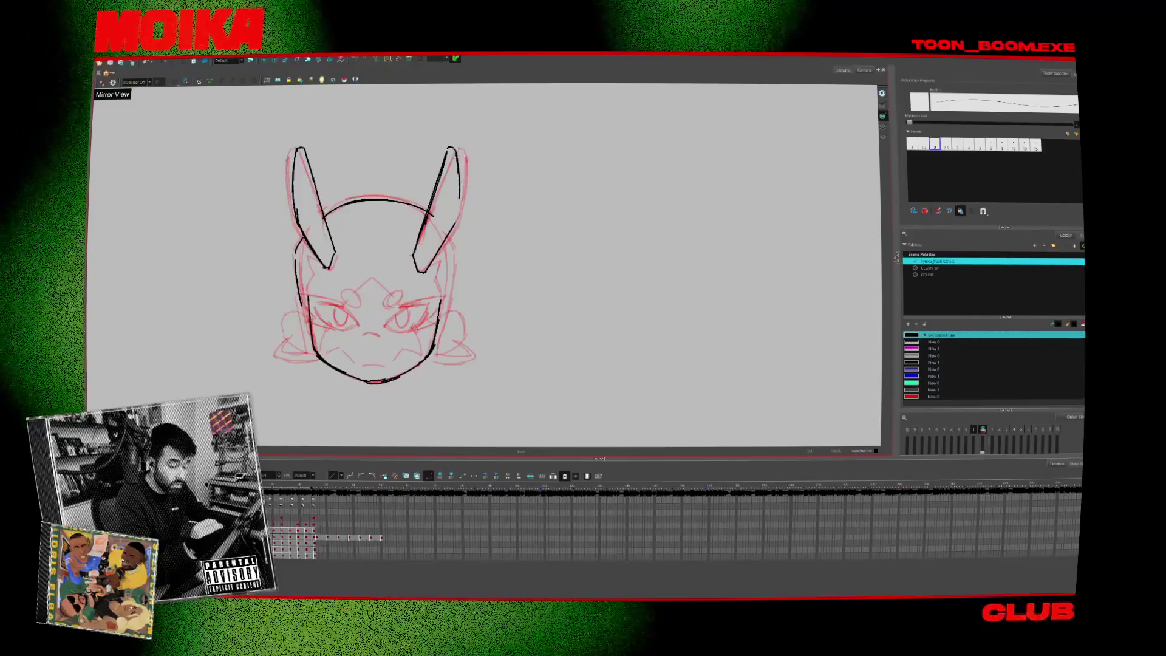
drag(306, 252, 311, 275)
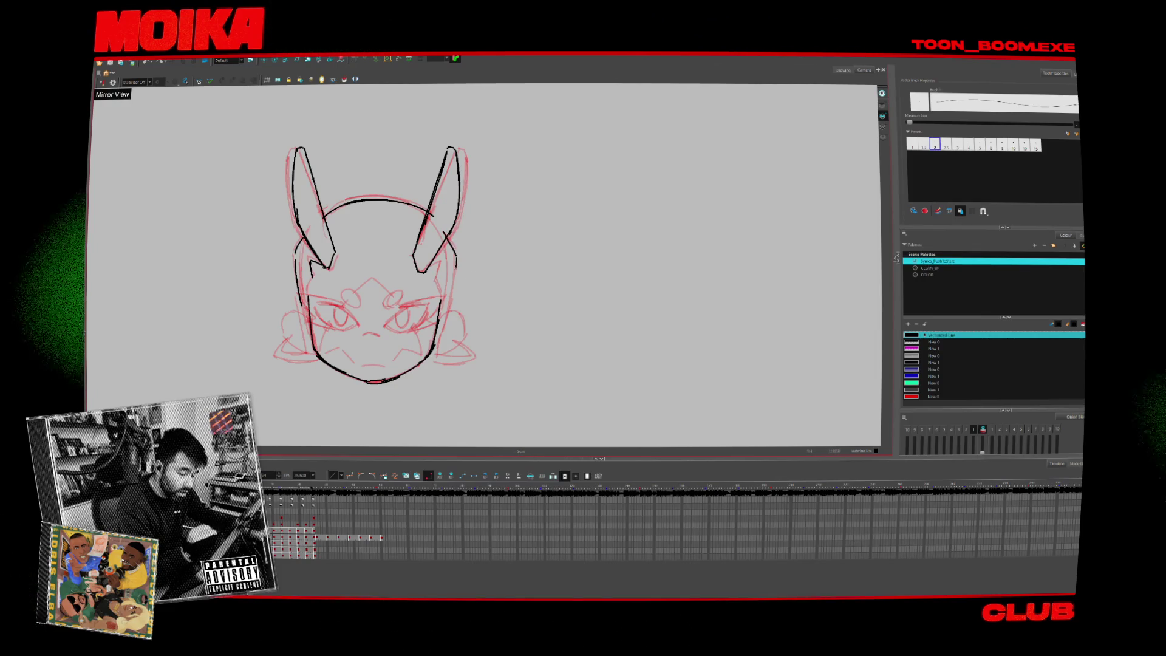
drag(456, 260, 449, 301)
mouse_move(306, 318)
mouse_down()
mouse_move(296, 316)
mouse_move(307, 353)
mouse_up()
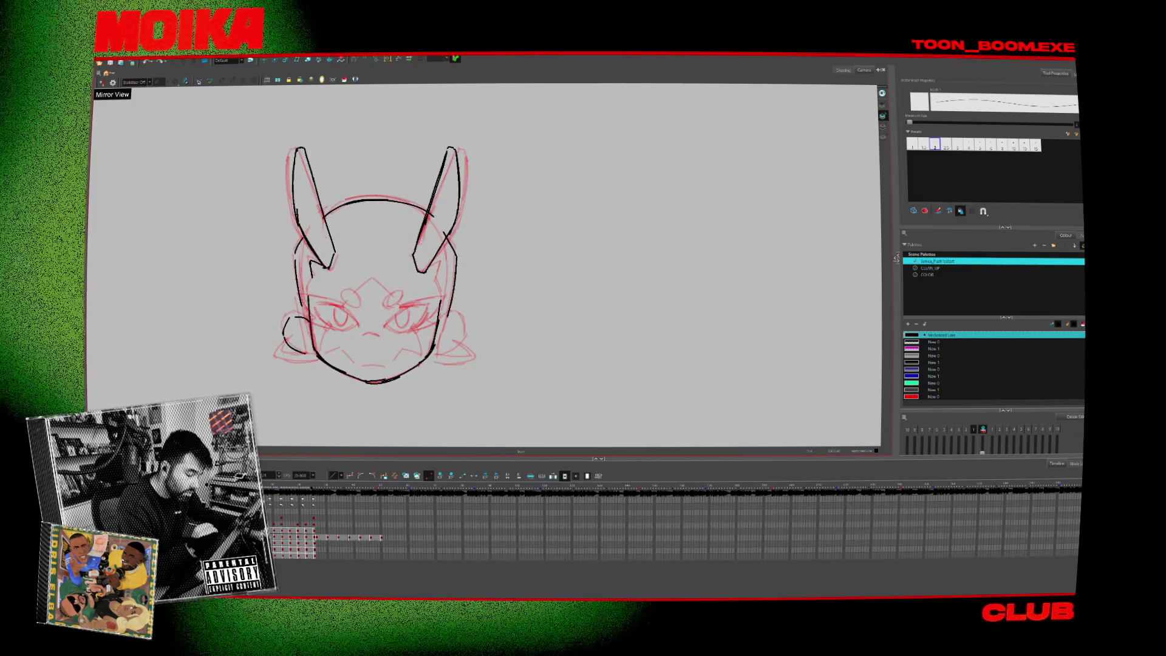
drag(447, 316, 439, 353)
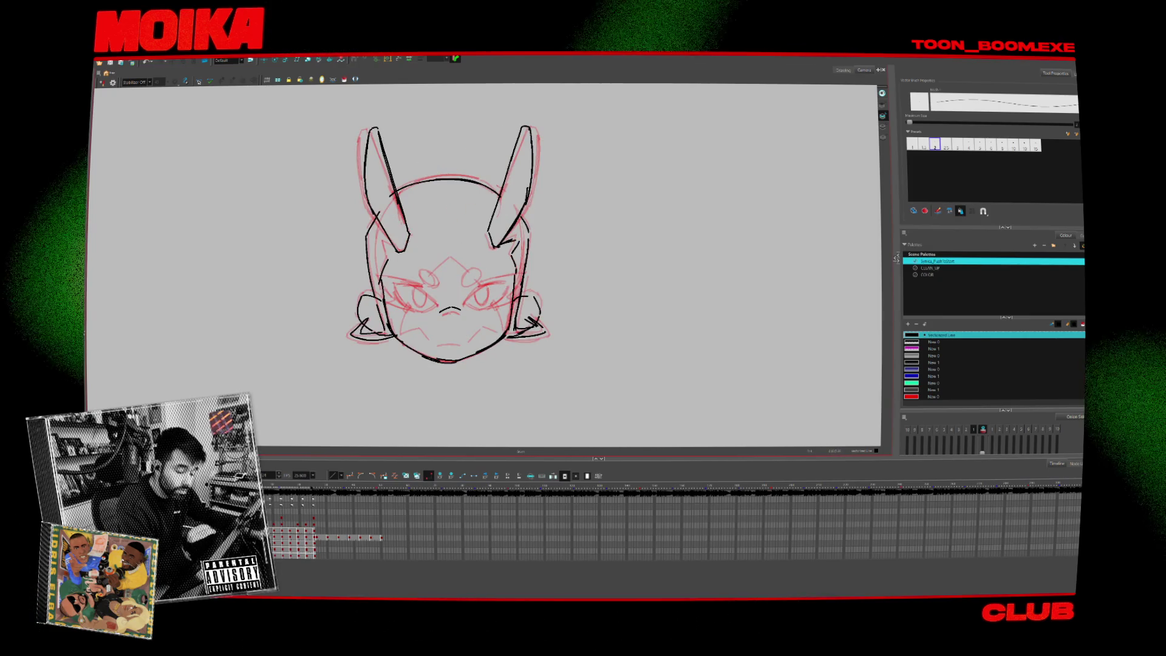
Undo the stray nose and mouth strokes on the head.
key(ctrl+z)
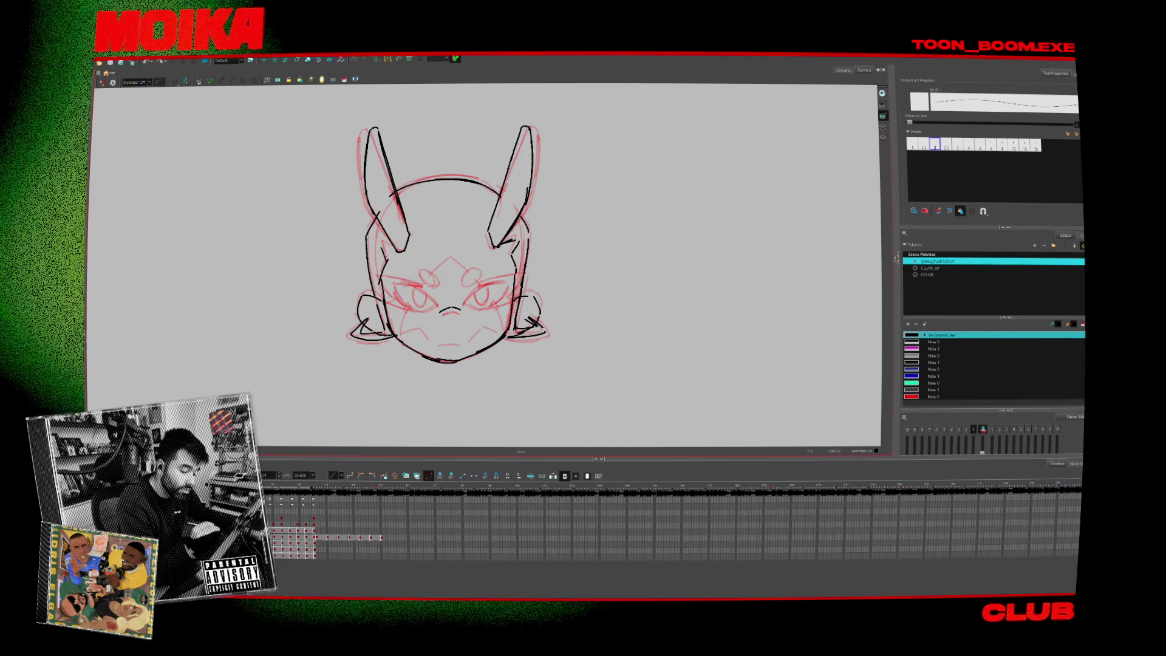
drag(449, 310, 425, 297)
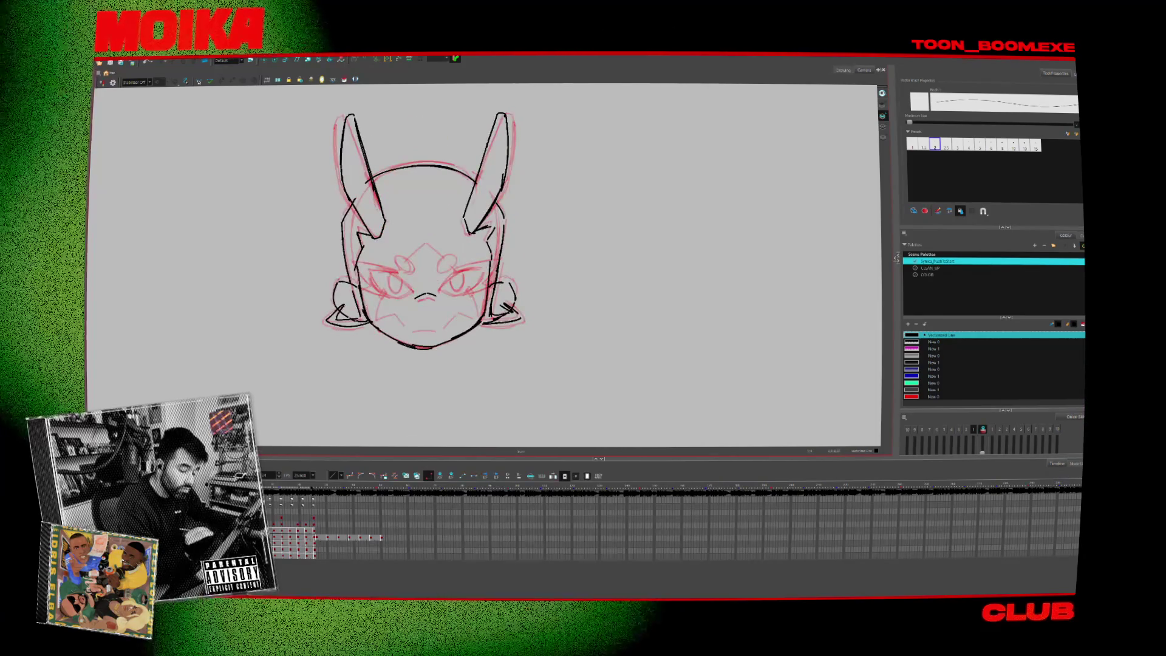
key(ctrl+z)
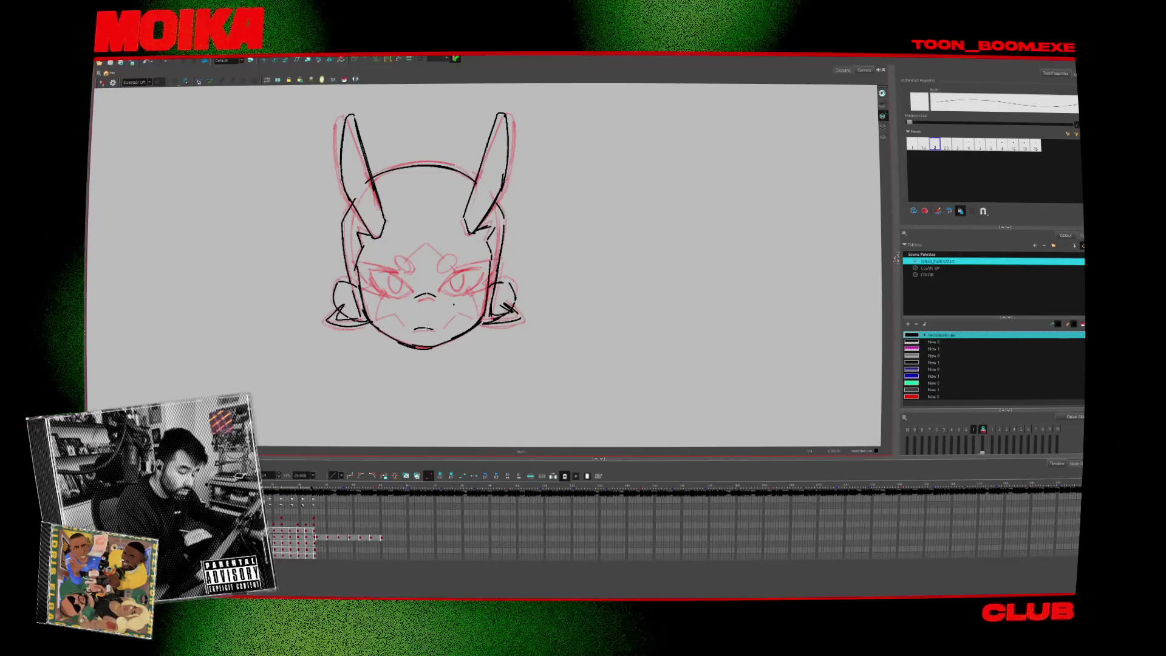
key(ctrl+z)
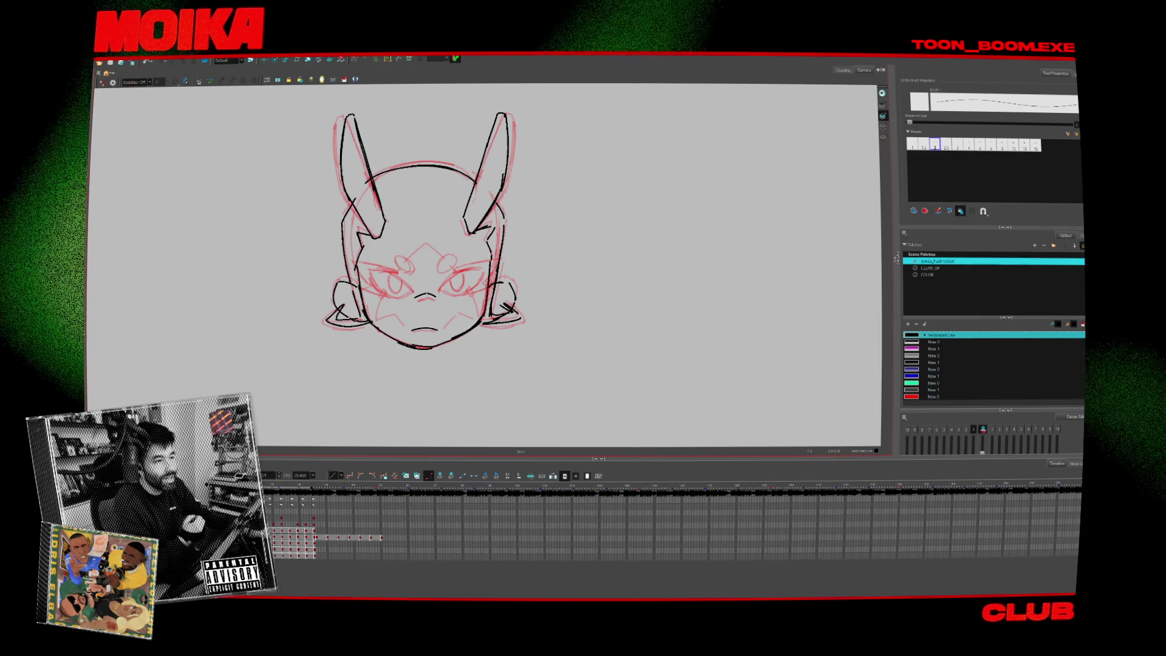
Step through neighbouring head drawings to compare poses, selecting the lower-right jaw stroke.
key(period)
key(period)
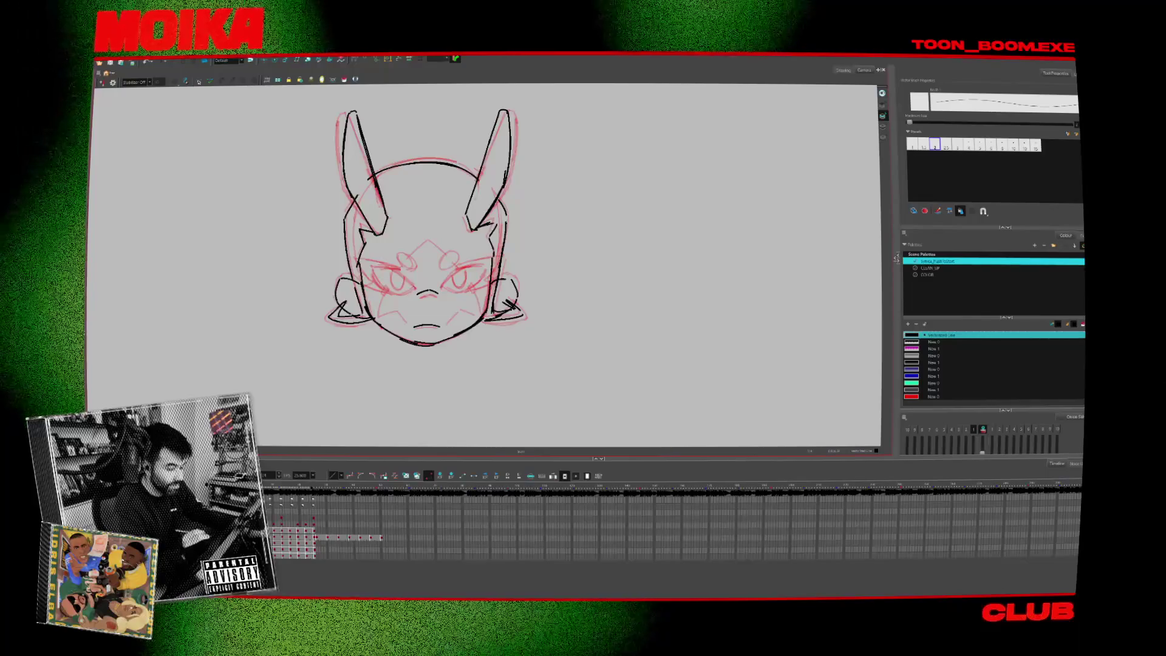
click(466, 294)
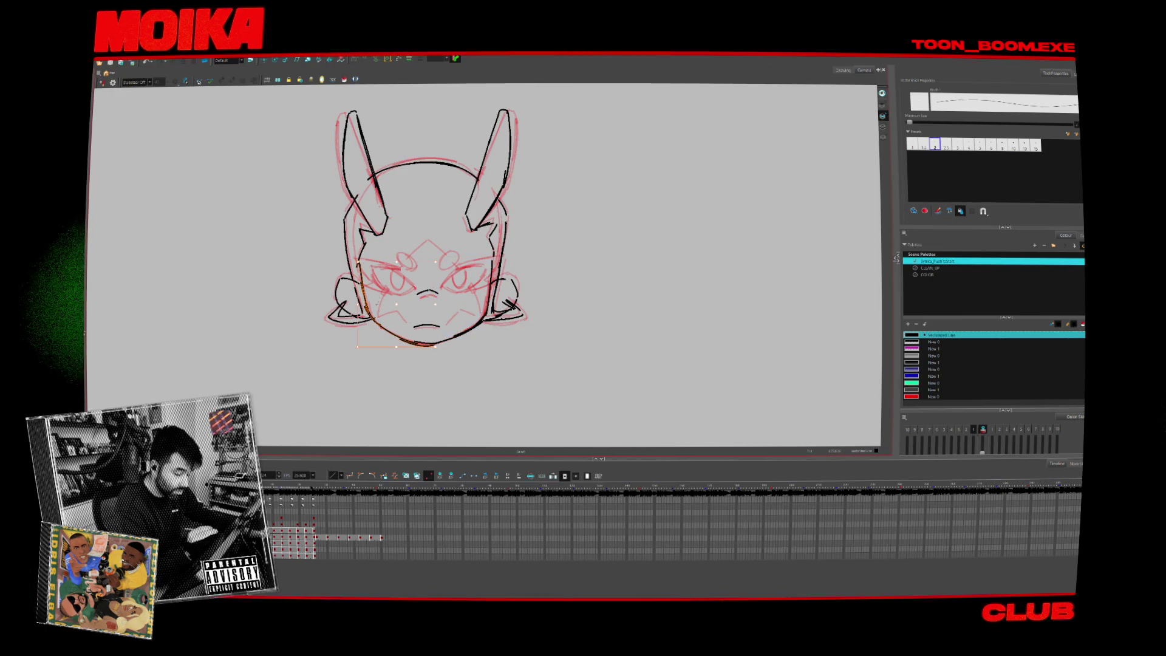
key(period)
key(period)
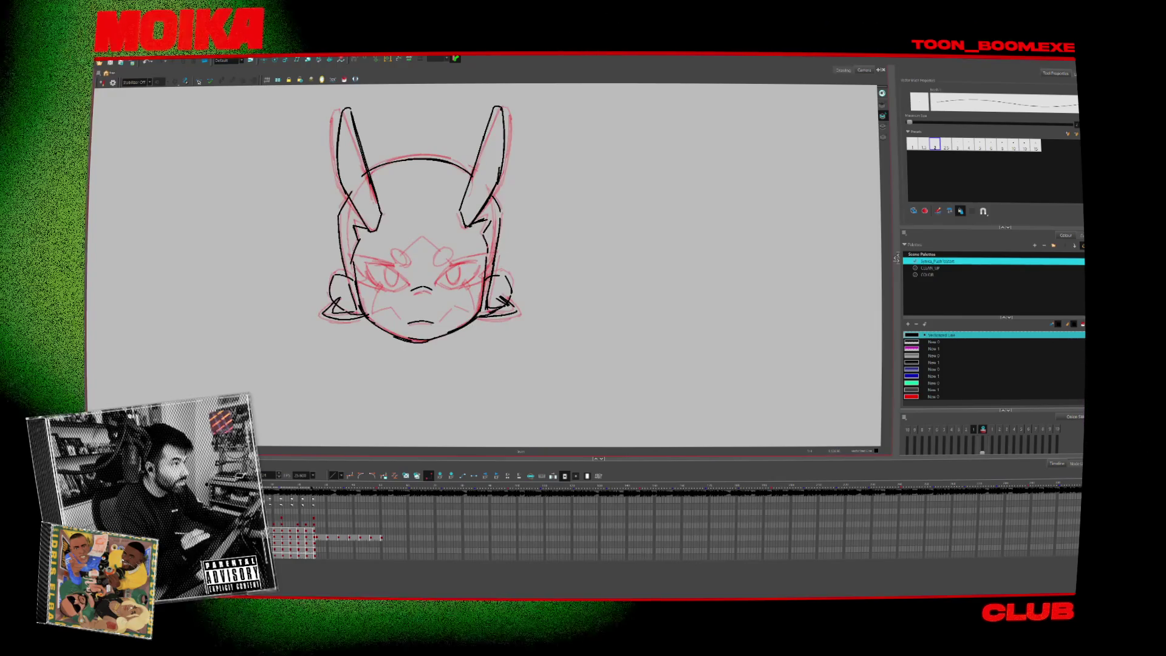
key(period)
key(period)
key(period)
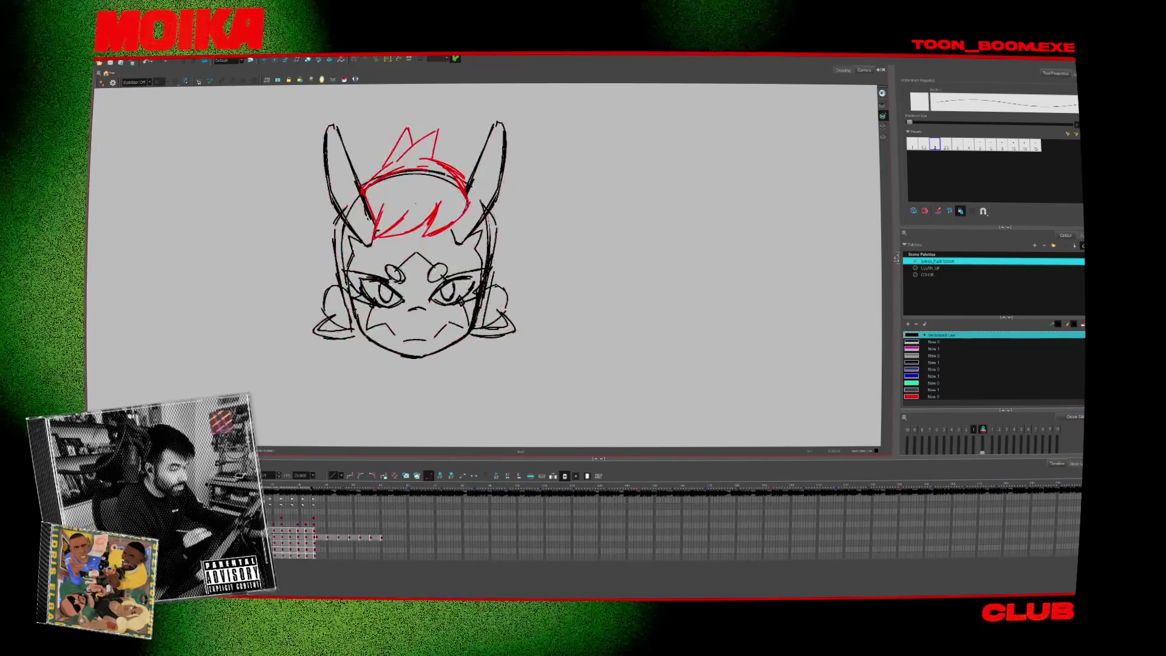
key(period)
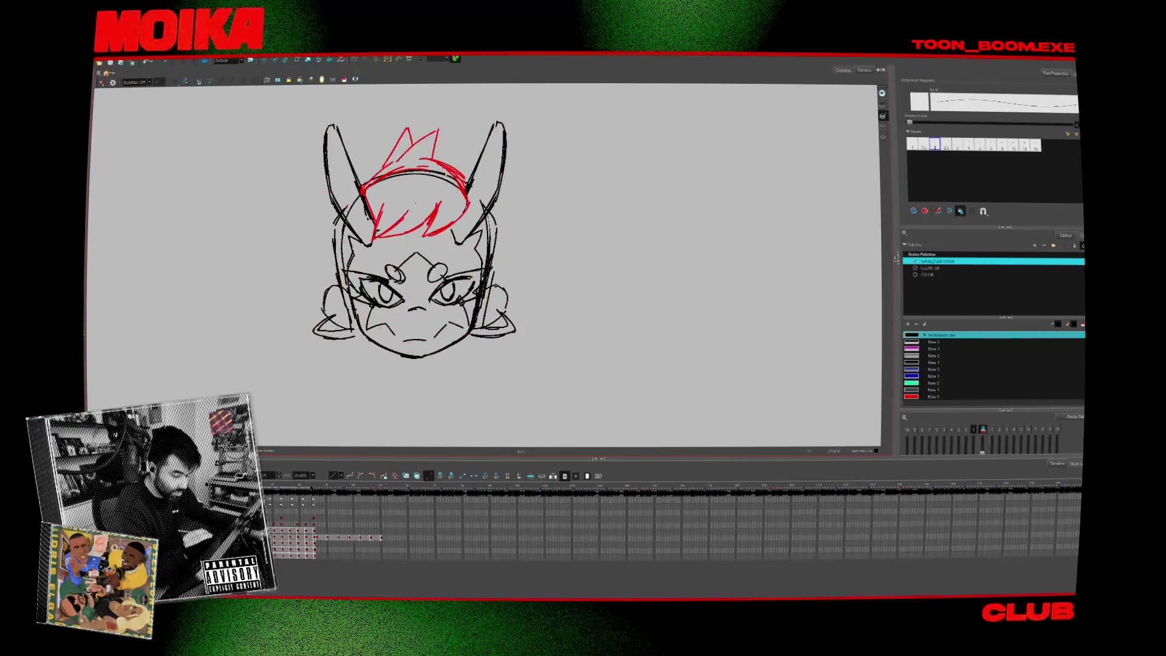
key(comma)
Ink two ovals on the forehead and a short mark above the left one.
drag(395, 267, 396, 267)
drag(437, 268, 436, 269)
key(period)
key(comma)
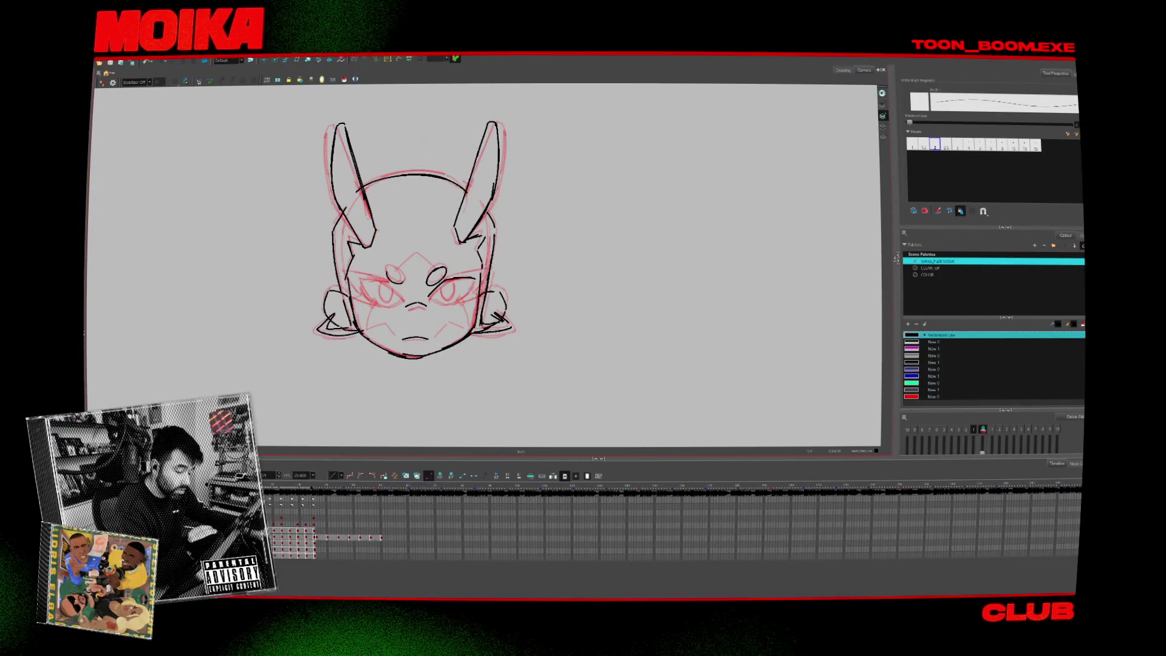
key(period)
key(comma)
drag(407, 260, 395, 269)
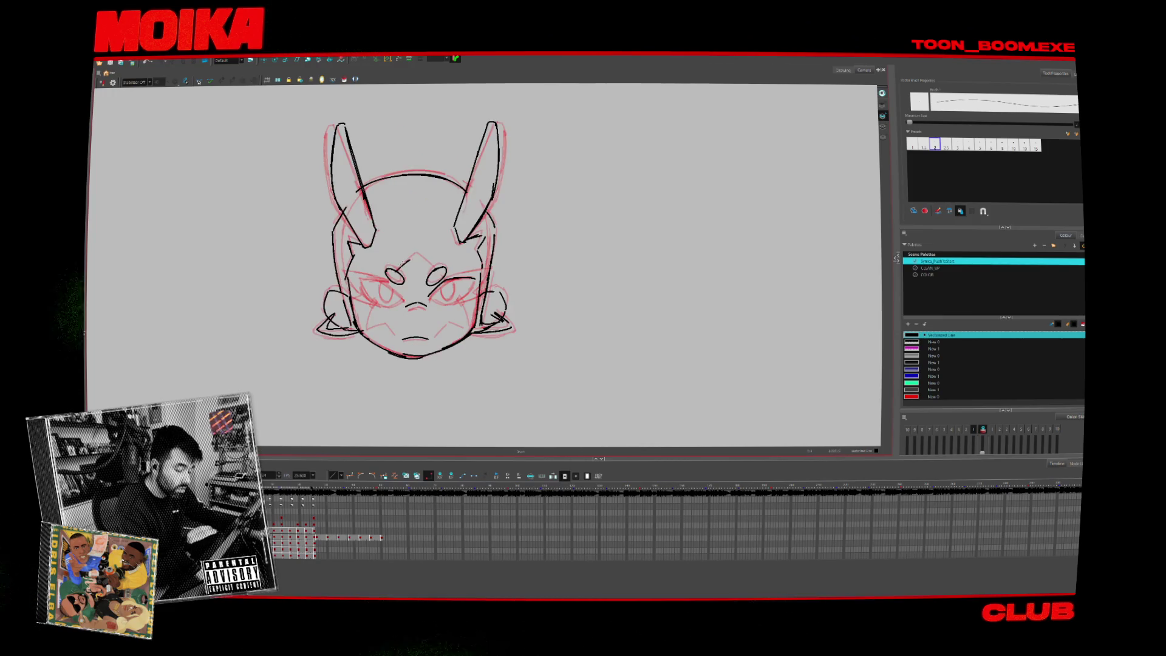
key(period)
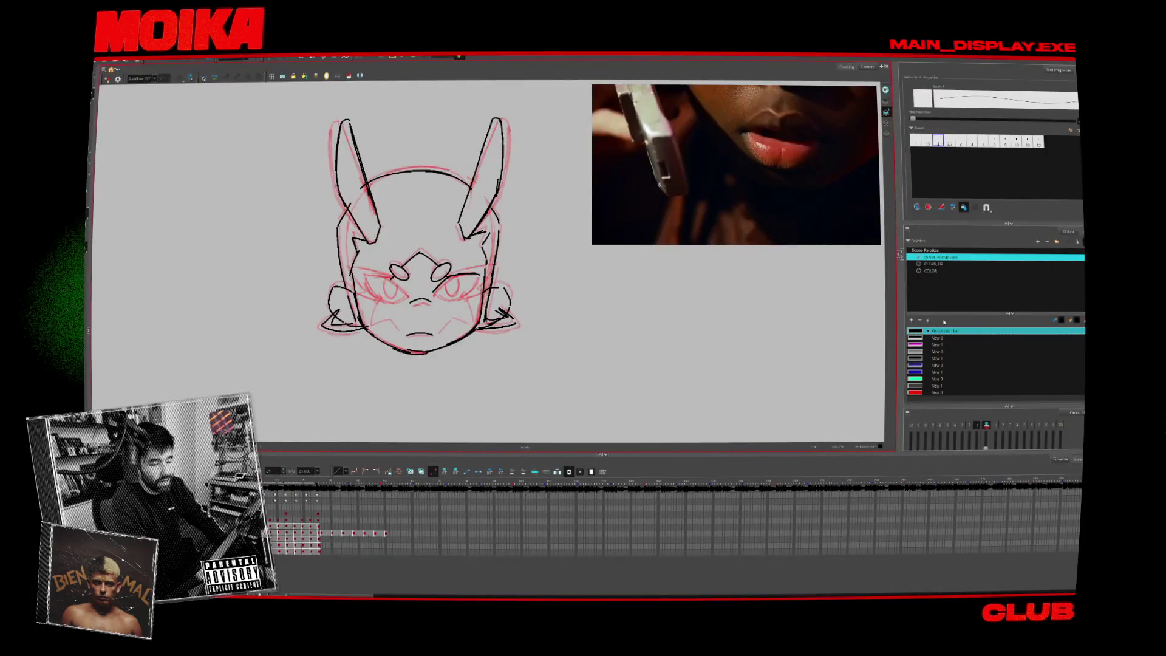
Go to the next inked head drawing with the previous drawing ghosted in red.
mouse_move(845, 233)
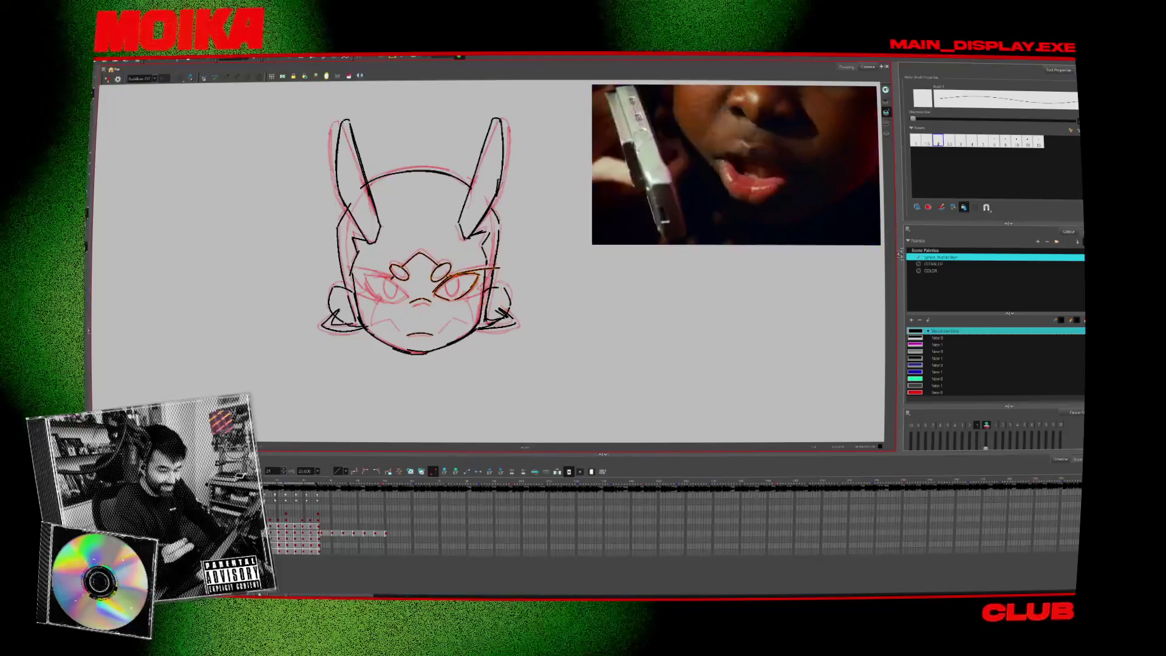
Move the whole head drawing up and right, then mirror the view to check symmetry.
key(ctrl+a)
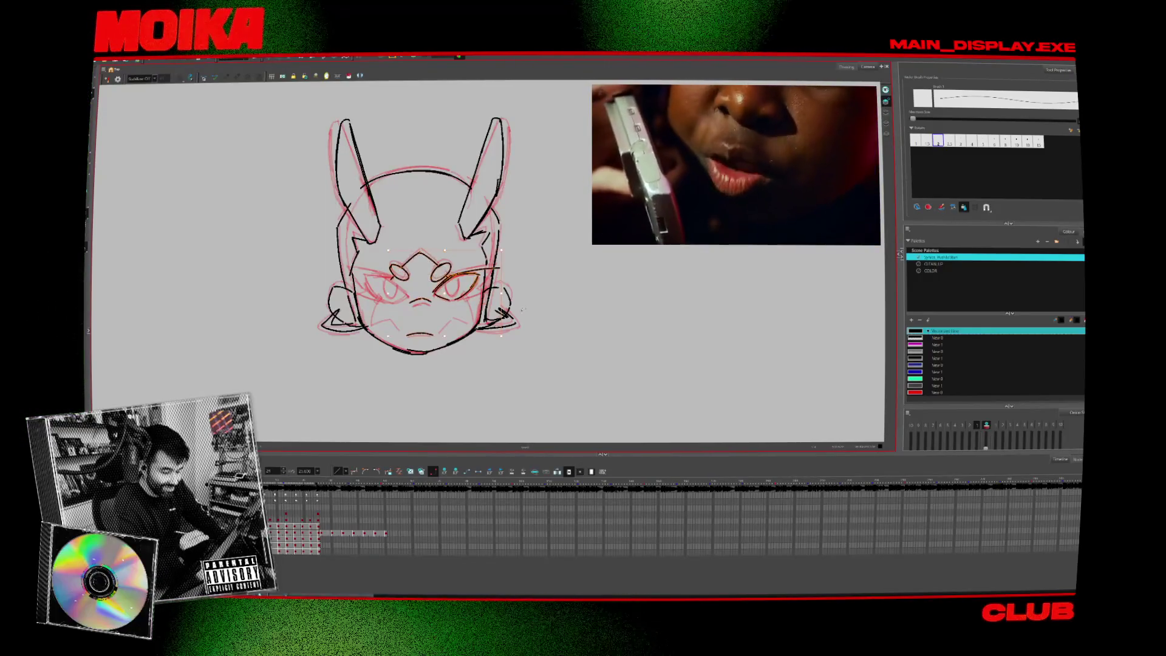
drag(500, 303, 525, 286)
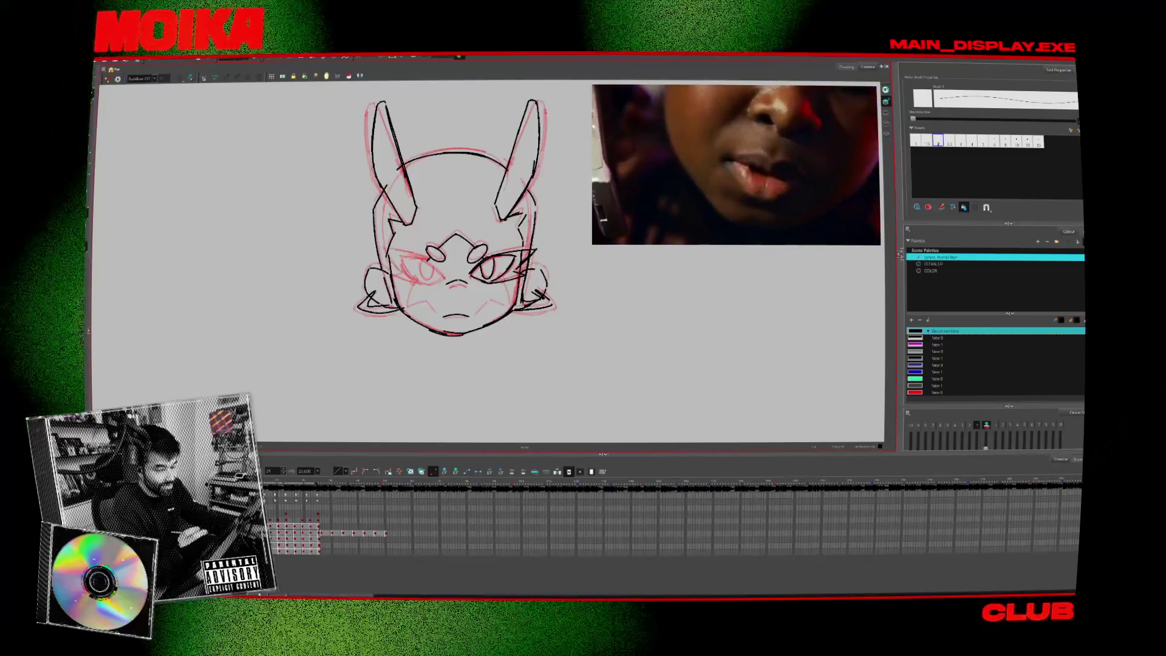
key(4)
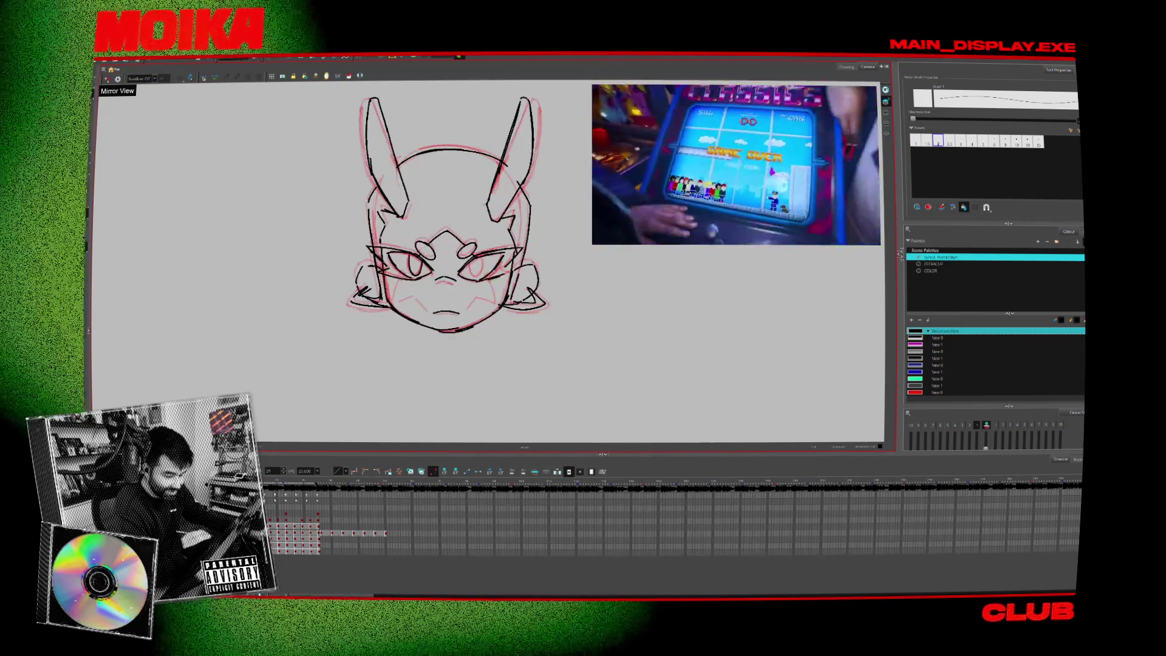
Enlarge the floating reference video window and recentre the head in view.
drag(480, 292, 468, 291)
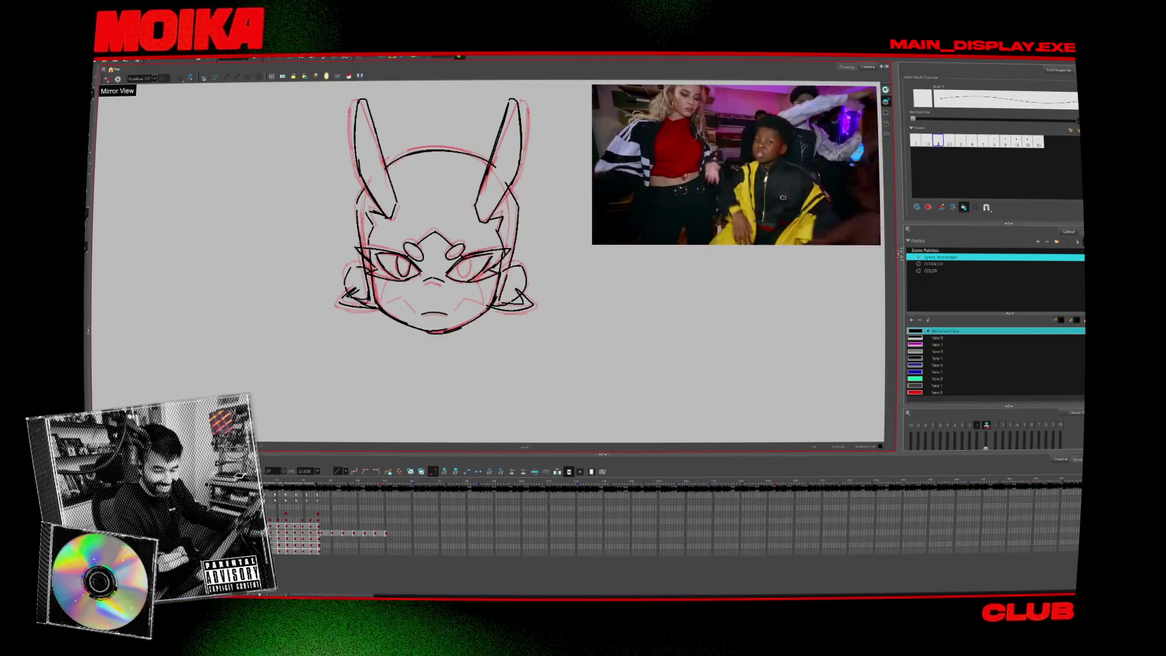
mouse_move(877, 242)
mouse_down()
mouse_move(1032, 336)
mouse_move(1078, 342)
mouse_up()
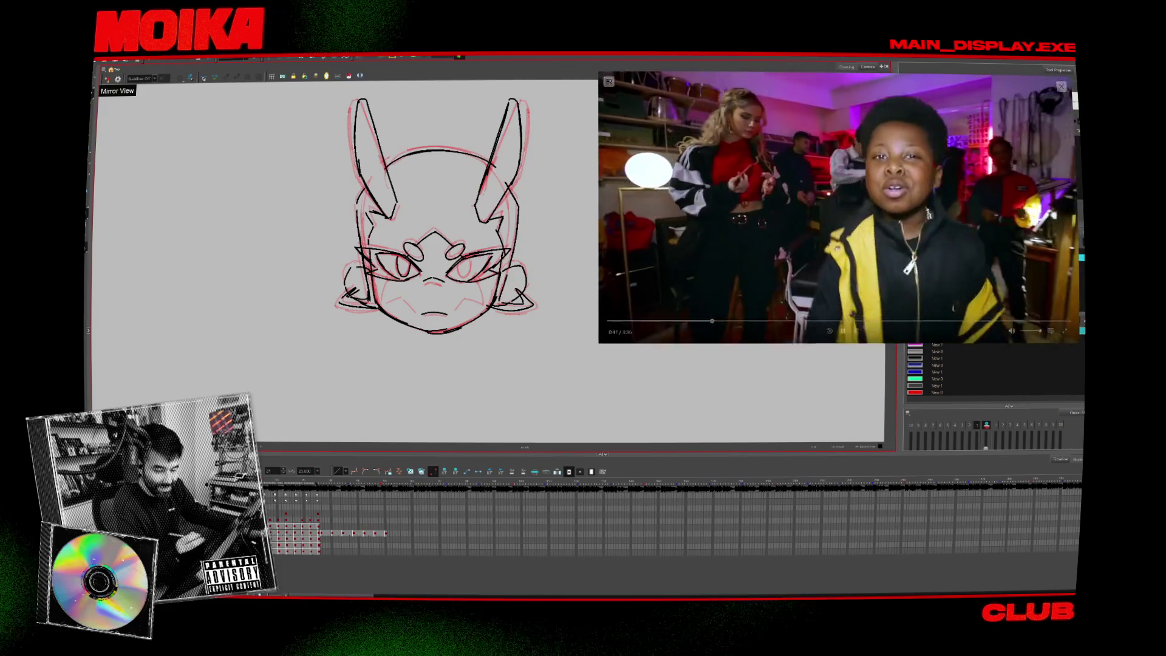
drag(478, 343, 459, 336)
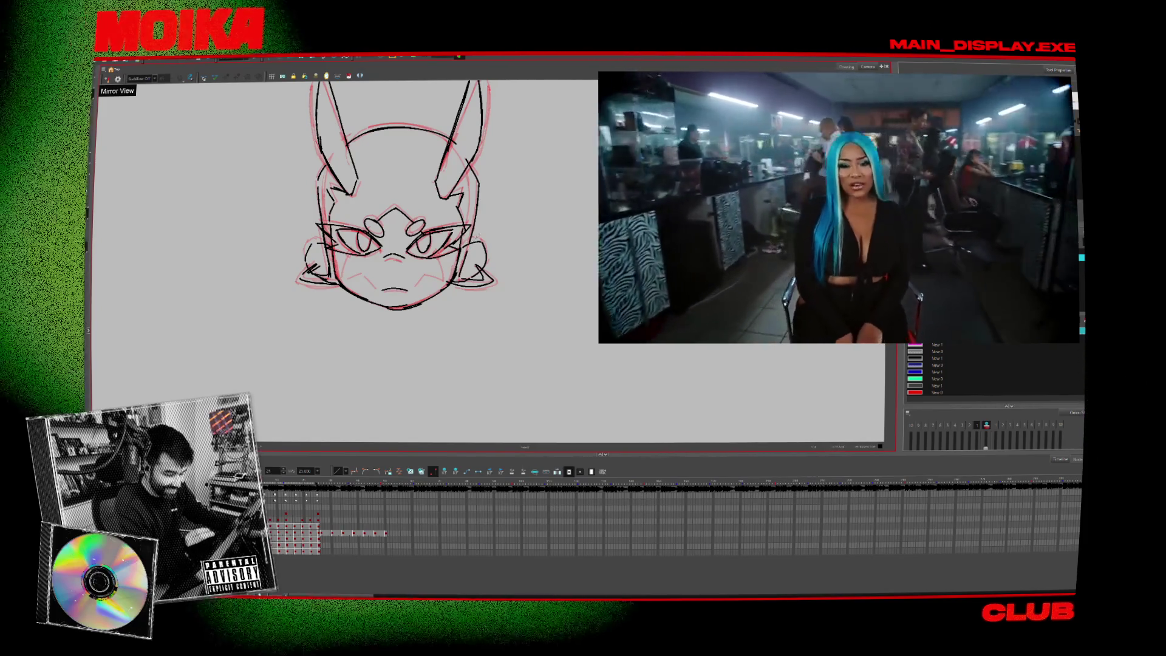
Check the right eye strokes by selecting them, then recentre the head on the canvas.
click(437, 242)
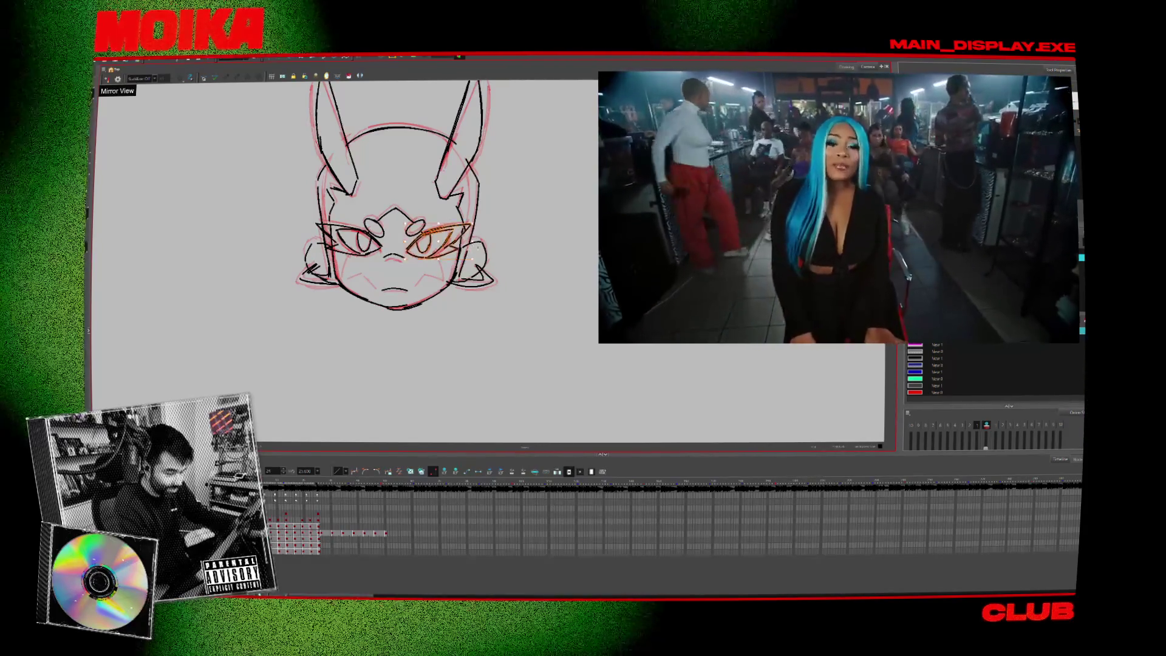
key(Escape)
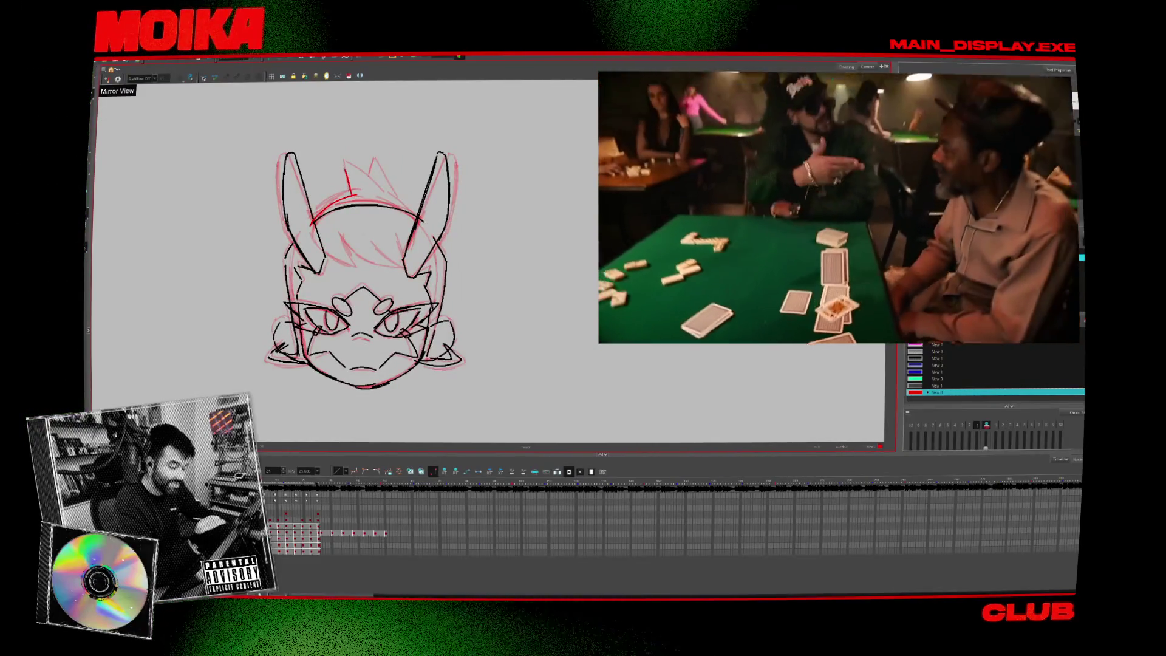
mouse_move(185, 277)
mouse_down()
mouse_move(420, 310)
mouse_move(368, 314)
mouse_up()
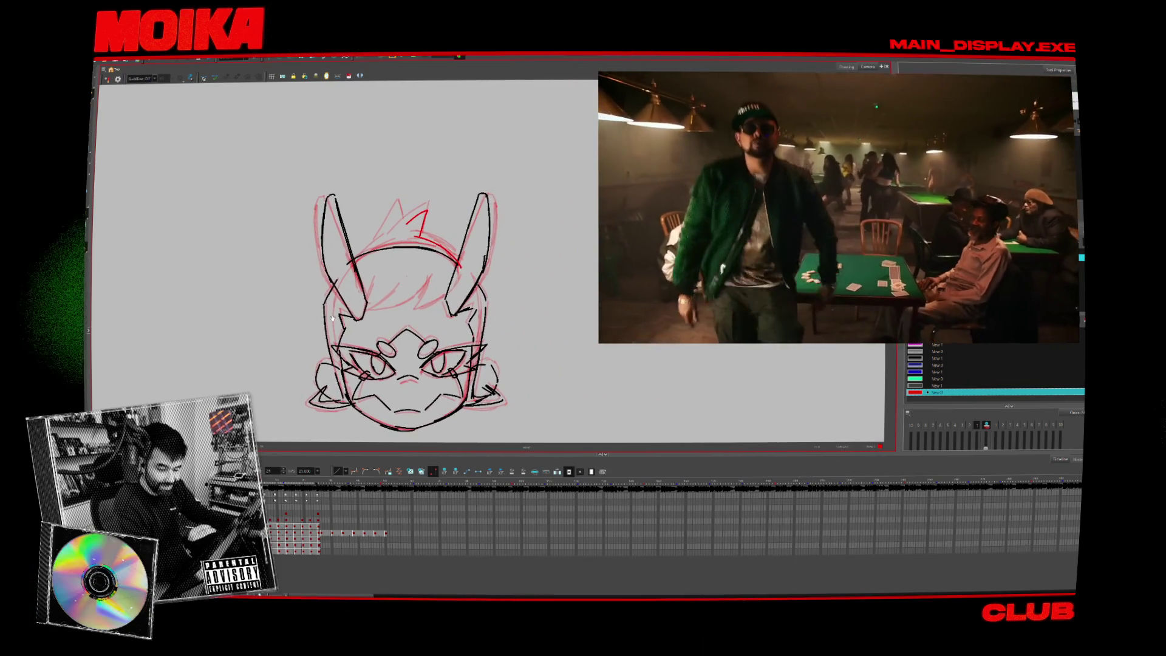
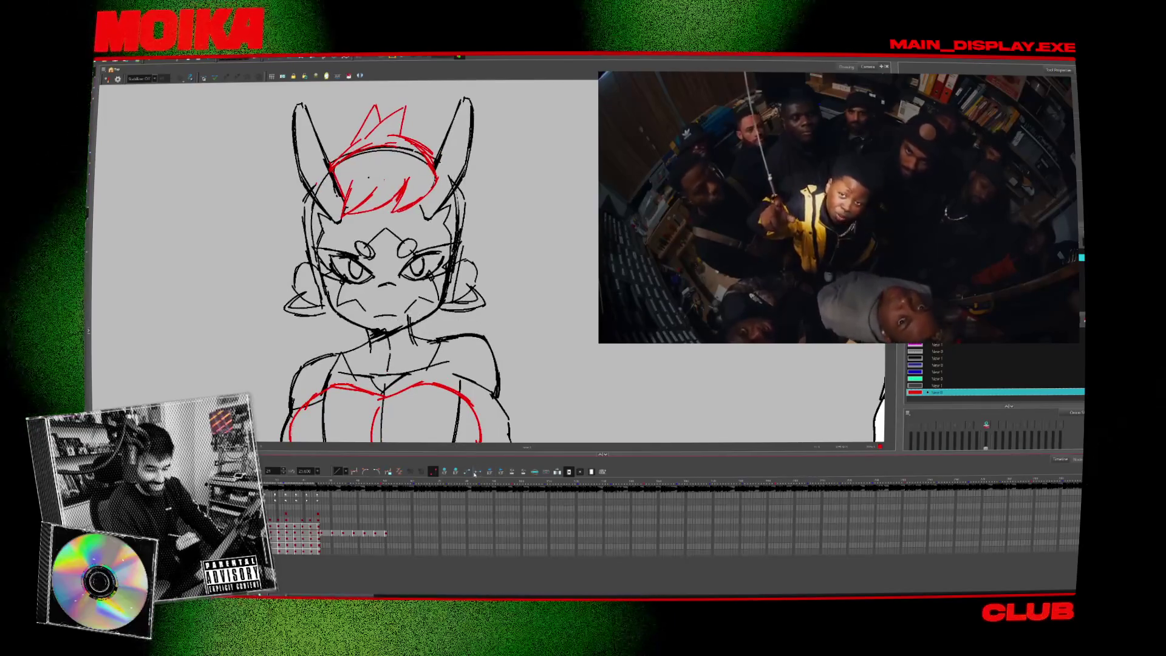
Rewind the video a second, then try a smaller, lower girl's head and undo it.
mouse_move(787, 315)
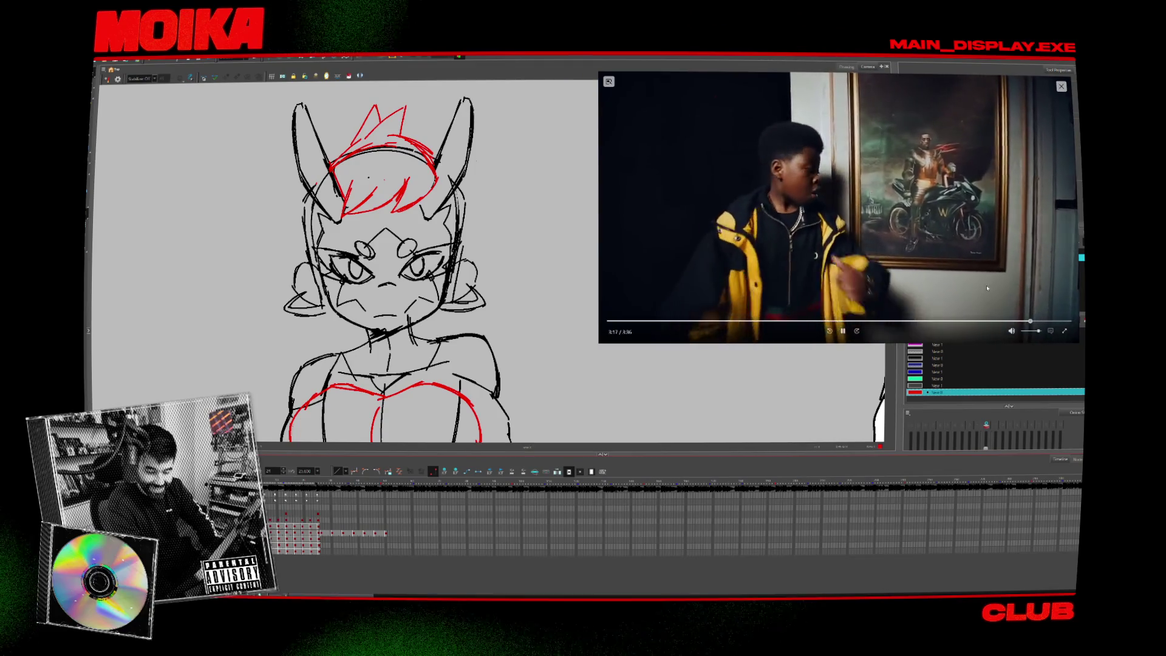
drag(1028, 321, 1007, 322)
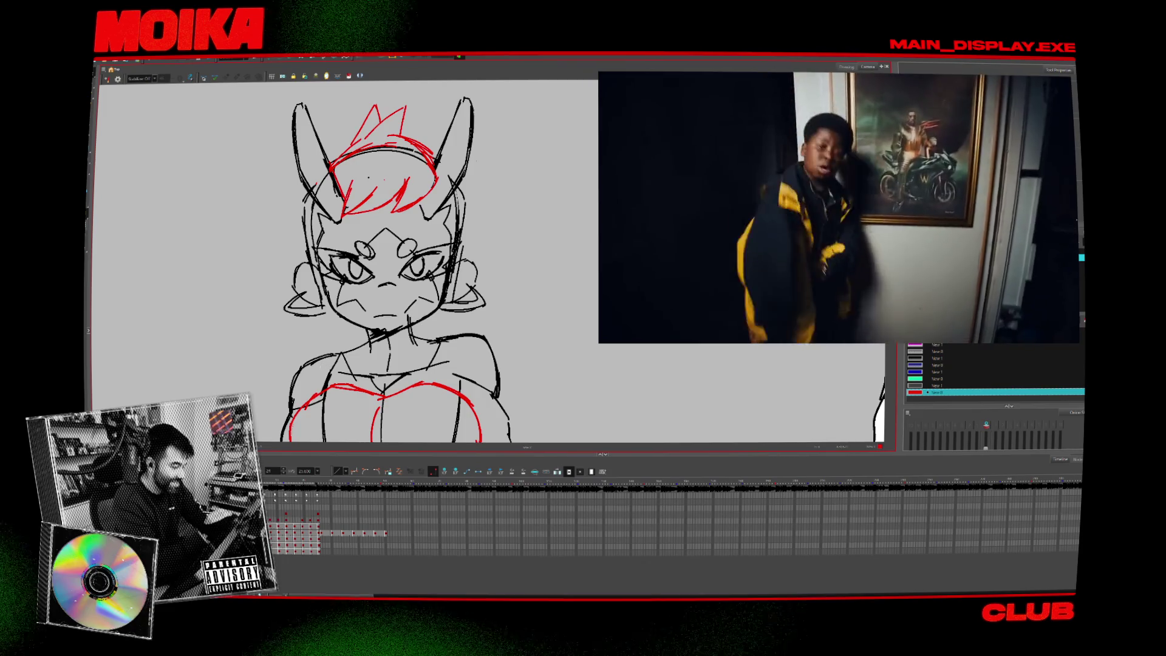
mouse_move(277, 85)
mouse_down()
mouse_move(495, 335)
mouse_move(416, 369)
mouse_up()
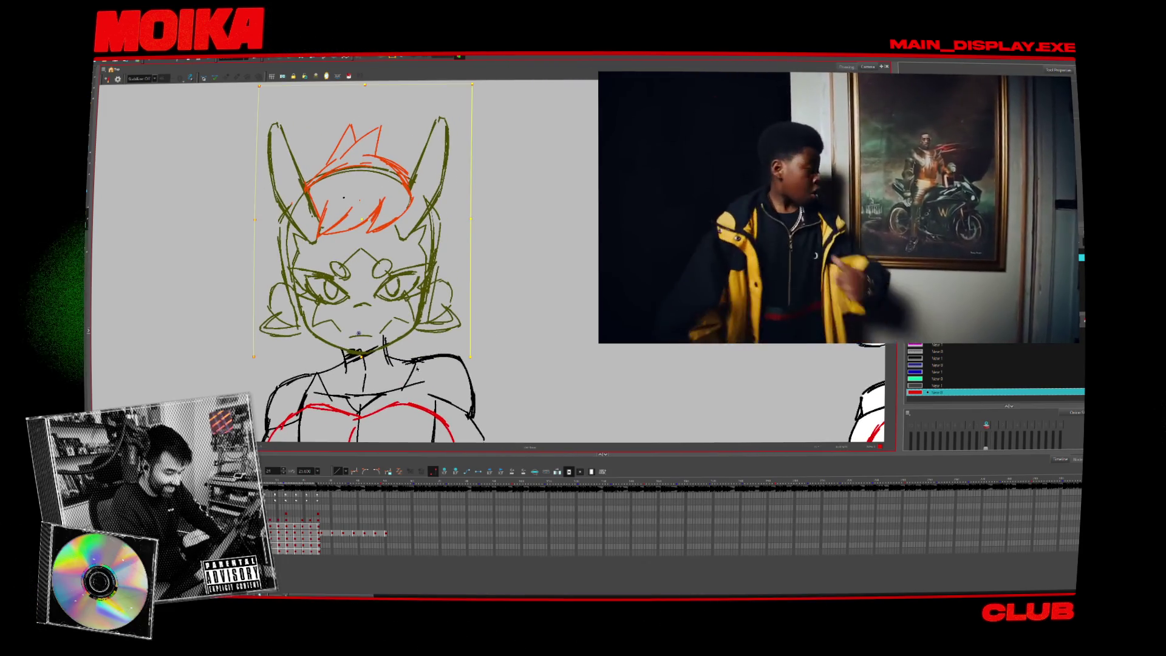
drag(471, 85, 457, 127)
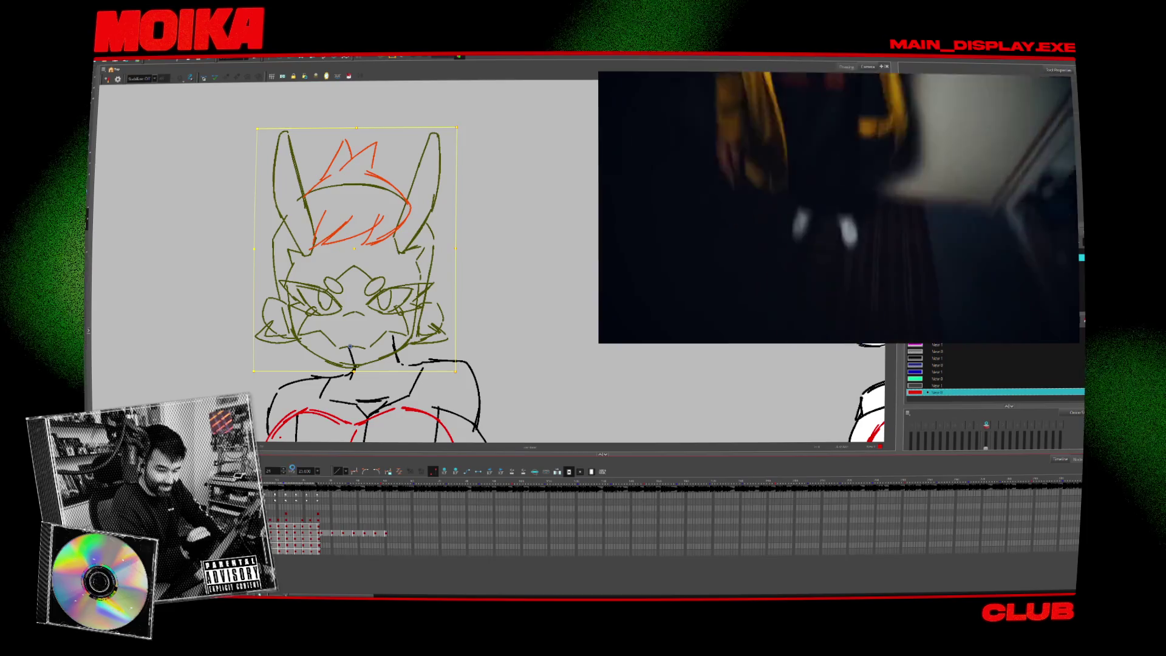
drag(357, 252, 368, 249)
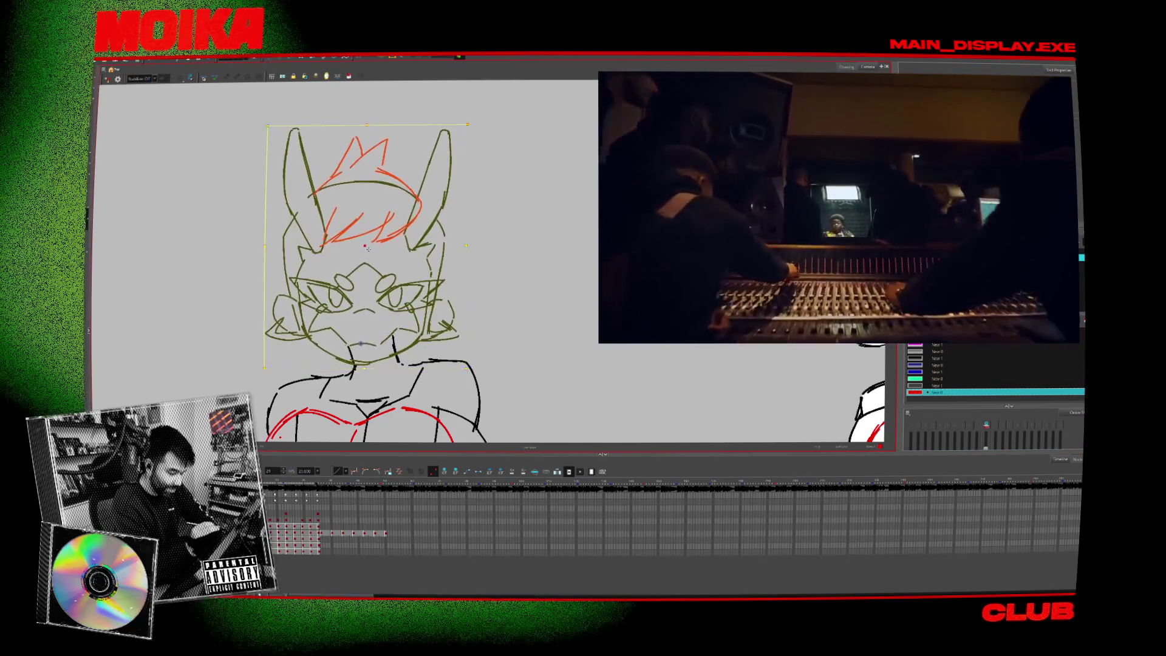
key(ctrl+z)
key(ctrl+z)
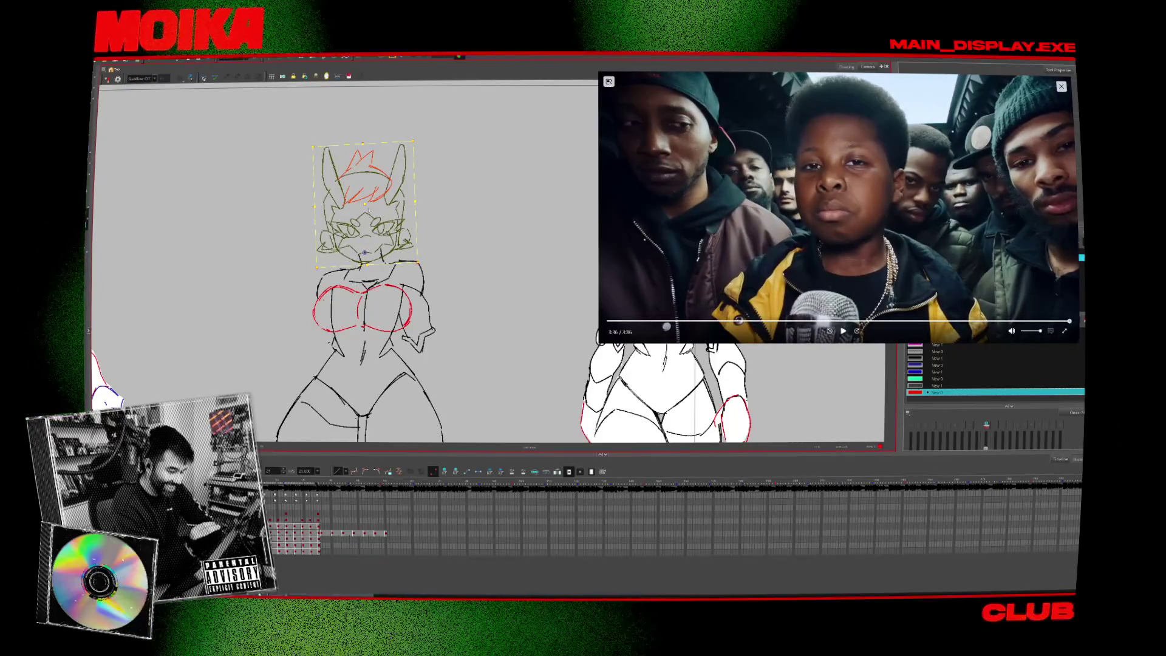
Close the floating video player window over the canvas.
click(1065, 88)
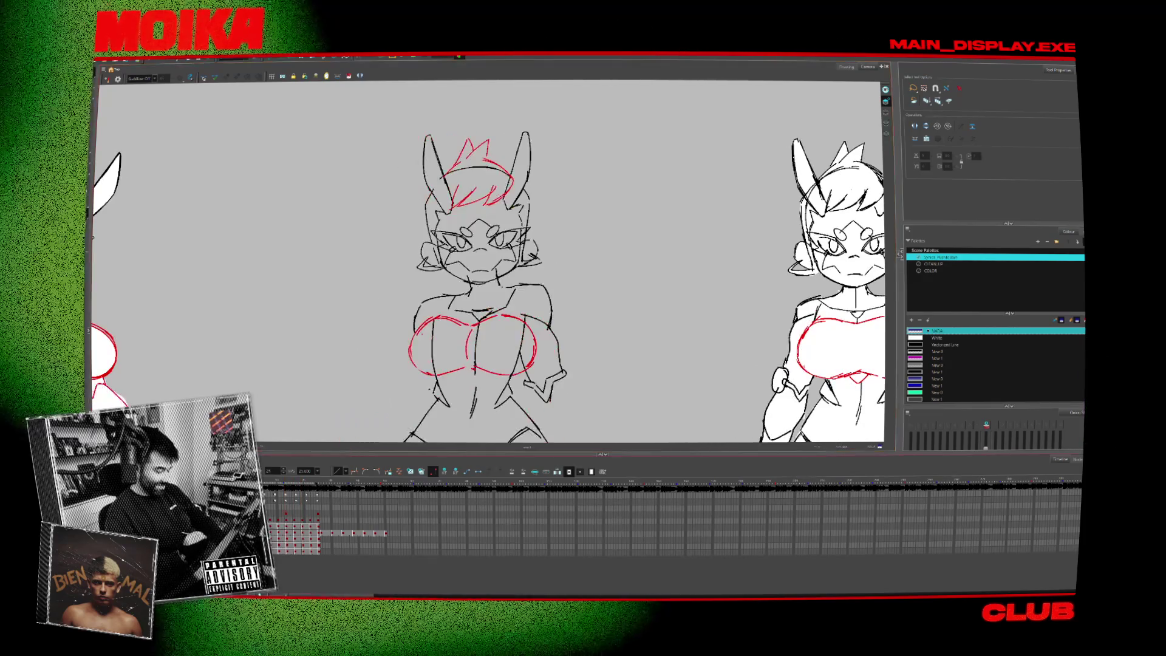
Reselect the hair strokes, step forward two drawings, and start looping playback of the three poses.
click(543, 243)
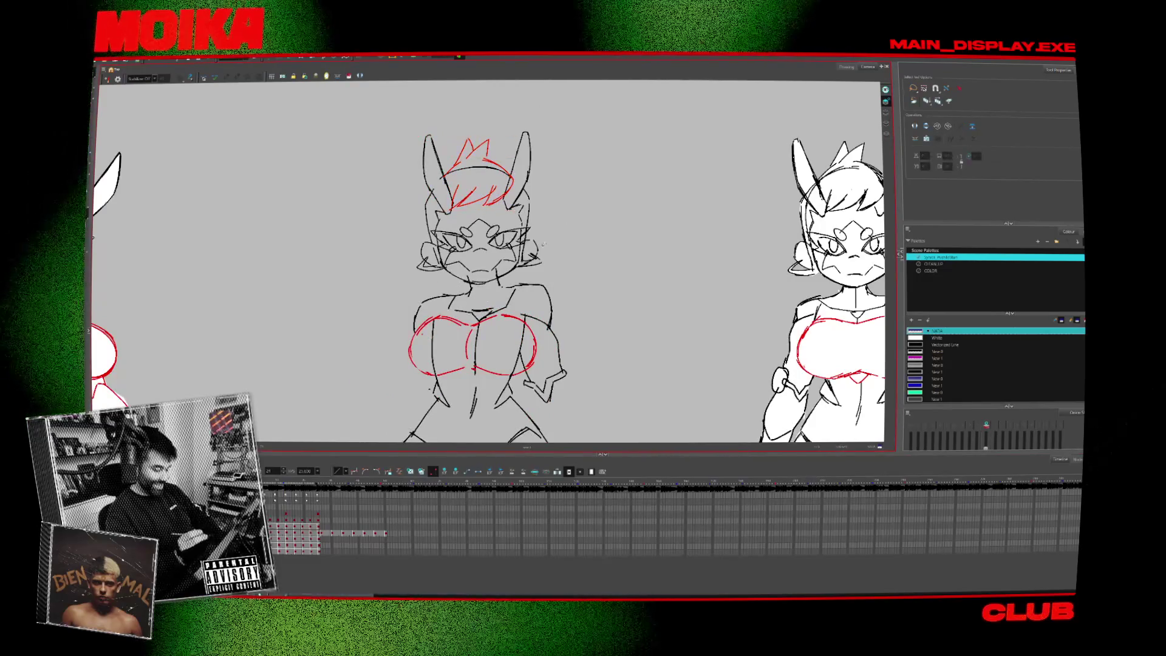
click(476, 178)
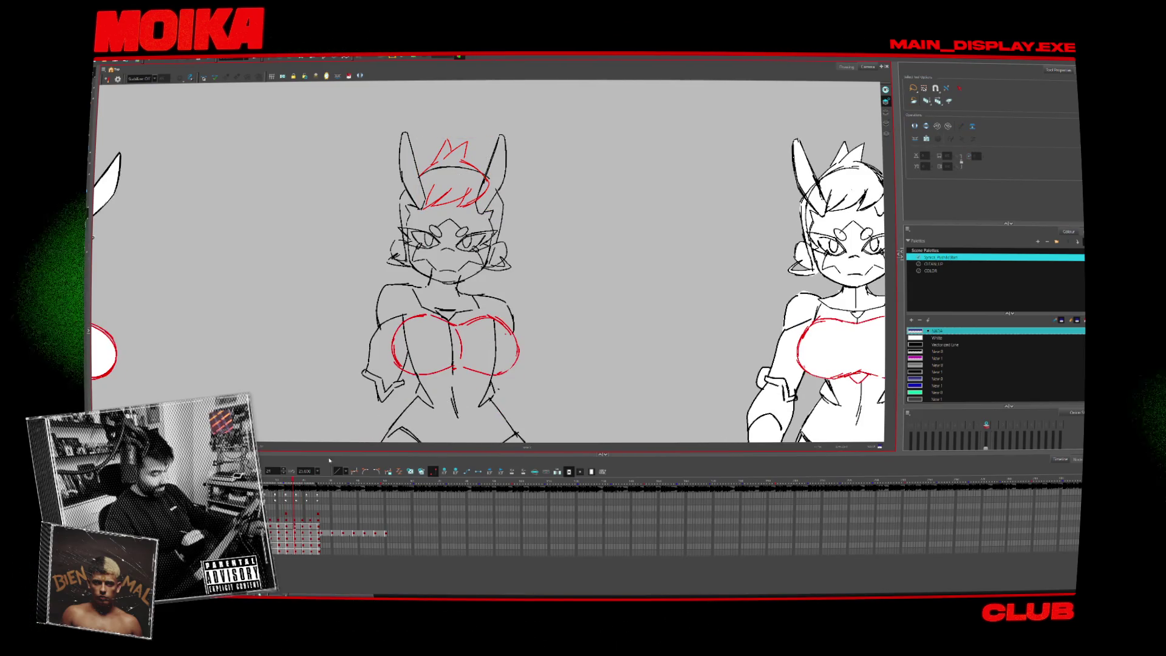
key(period)
scroll(508, 208, down, 5)
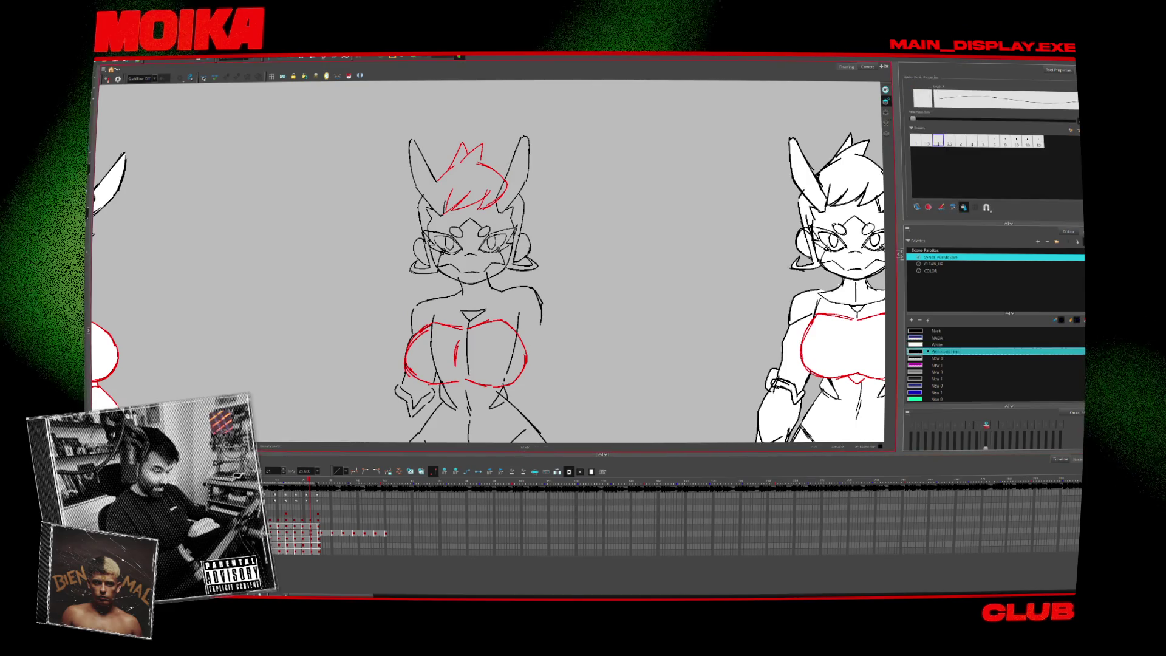
key(period)
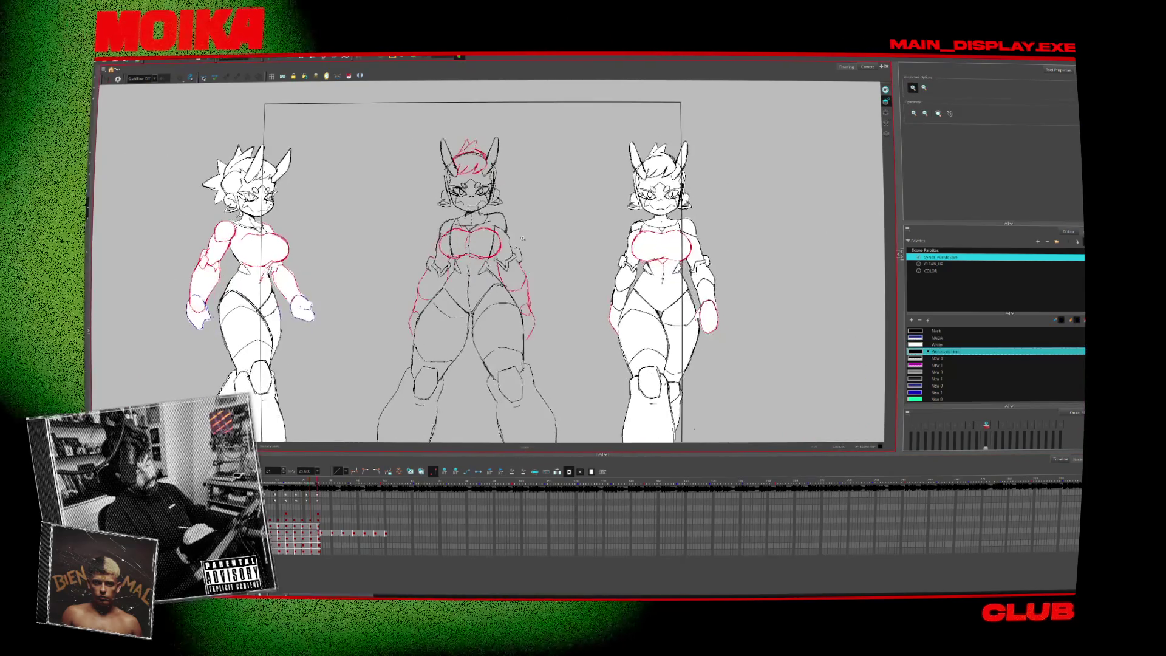
key(Return)
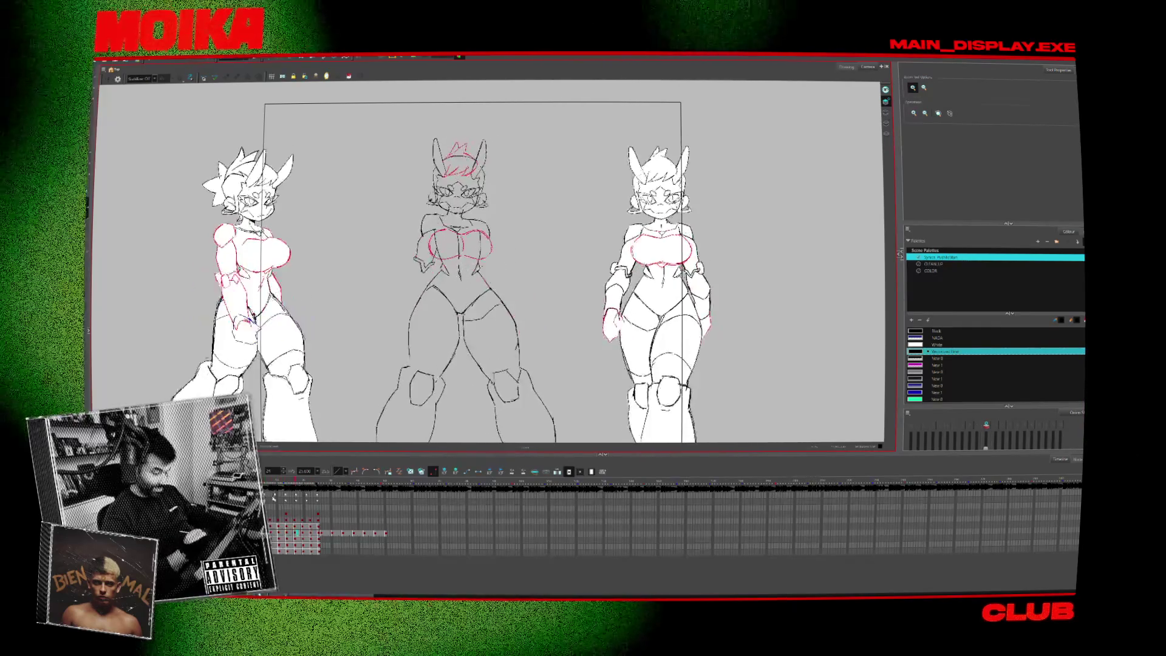
Zoom in on the three girls and stop the looping playback.
key(2)
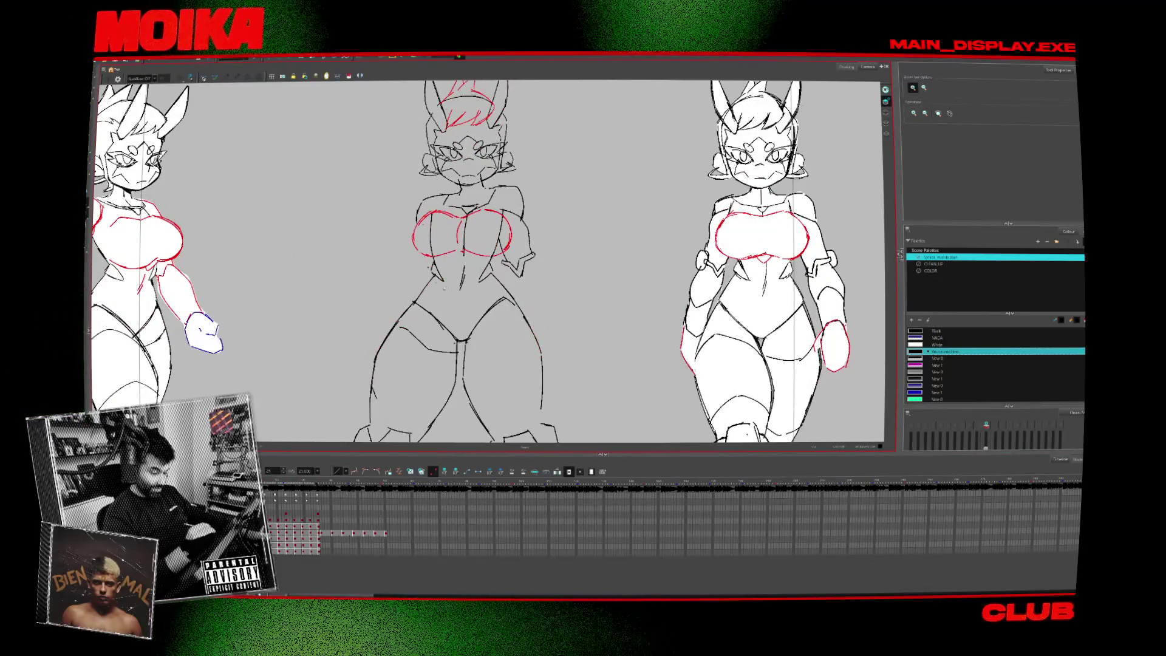
key(Return)
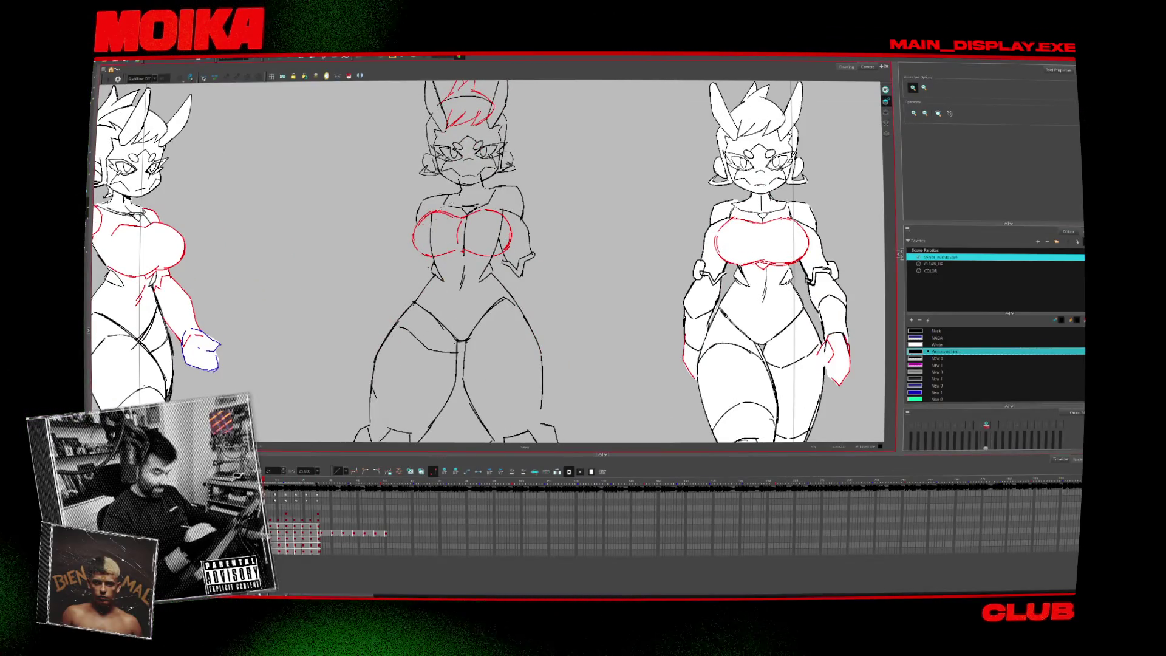
key(Return)
click(296, 514)
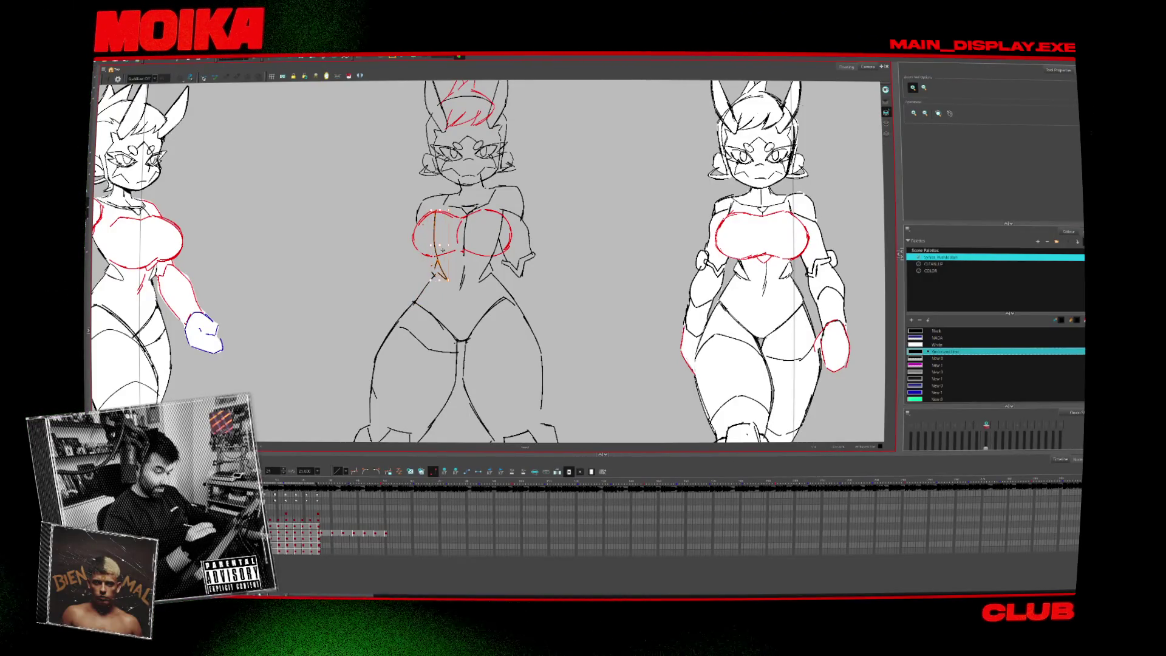
Delete the trial waist and chest strokes, then flip between neighbouring drawings to compare.
key(Delete)
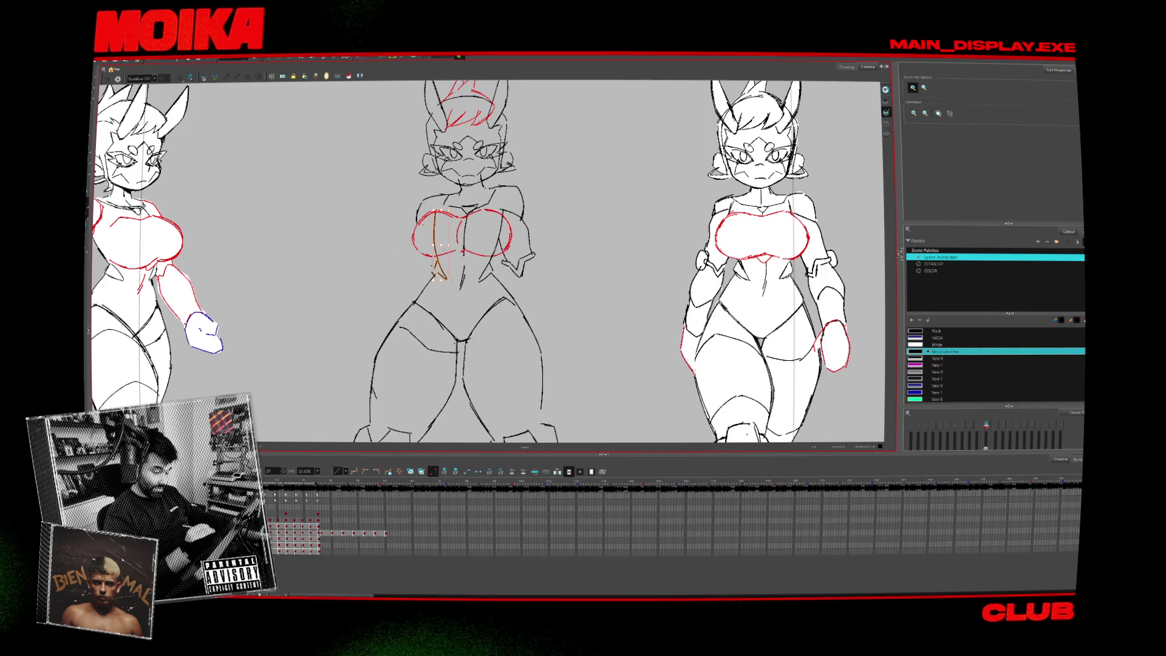
key(Delete)
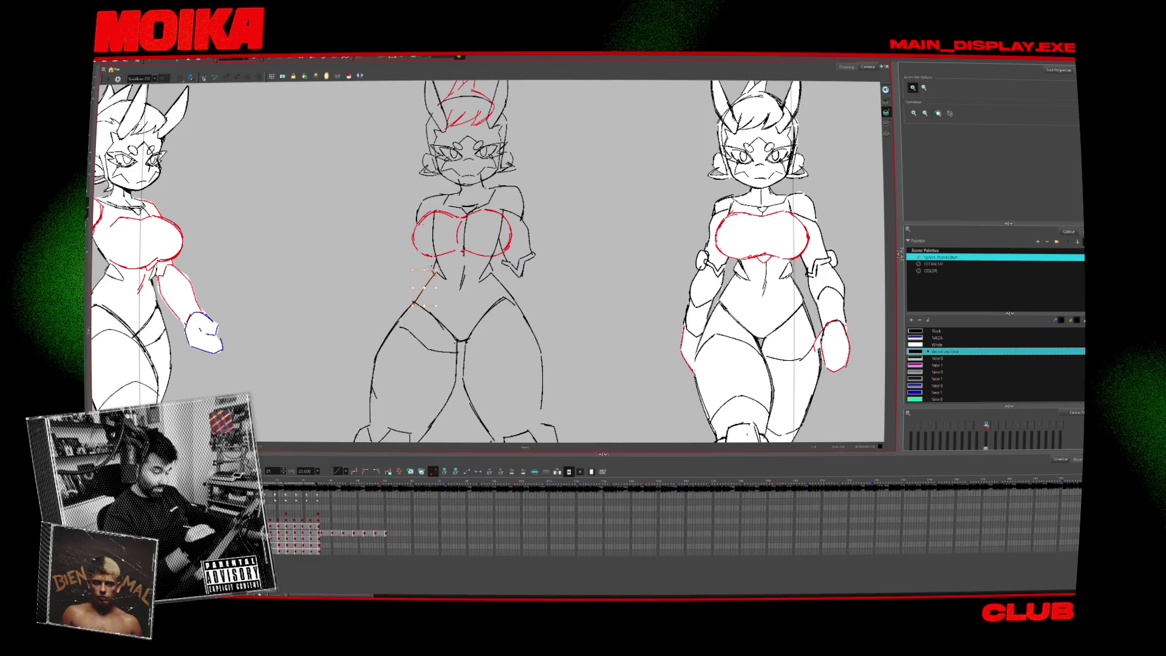
key(period)
key(period)
key(period)
key(period)
key(period)
key(period)
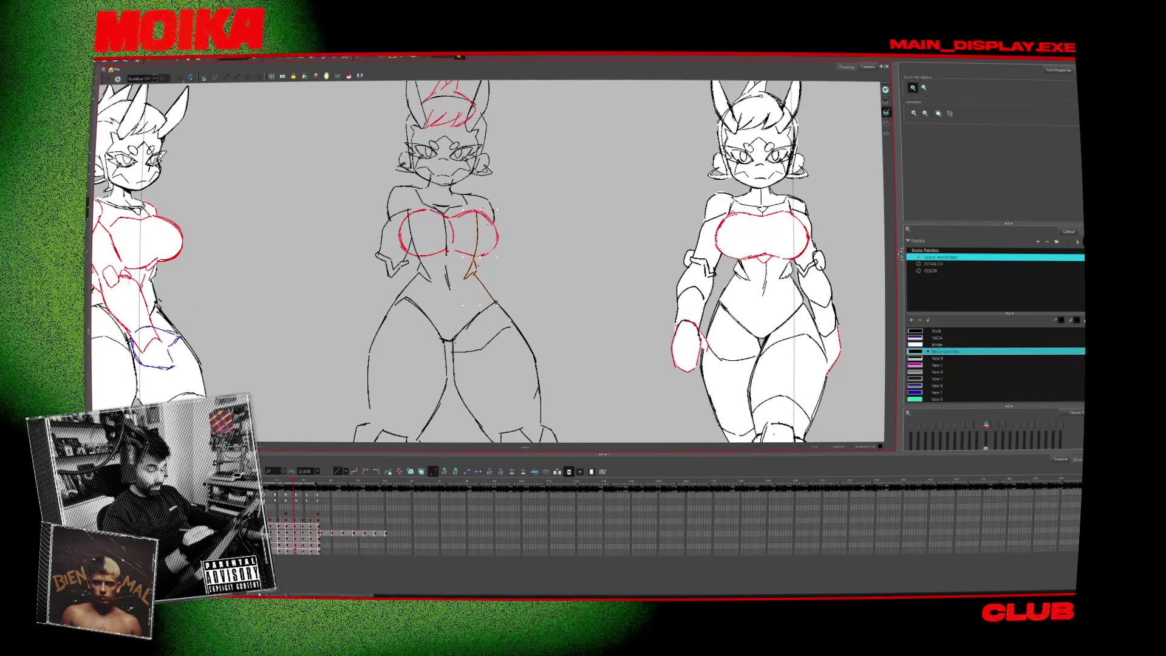
key(Delete)
key(period)
key(comma)
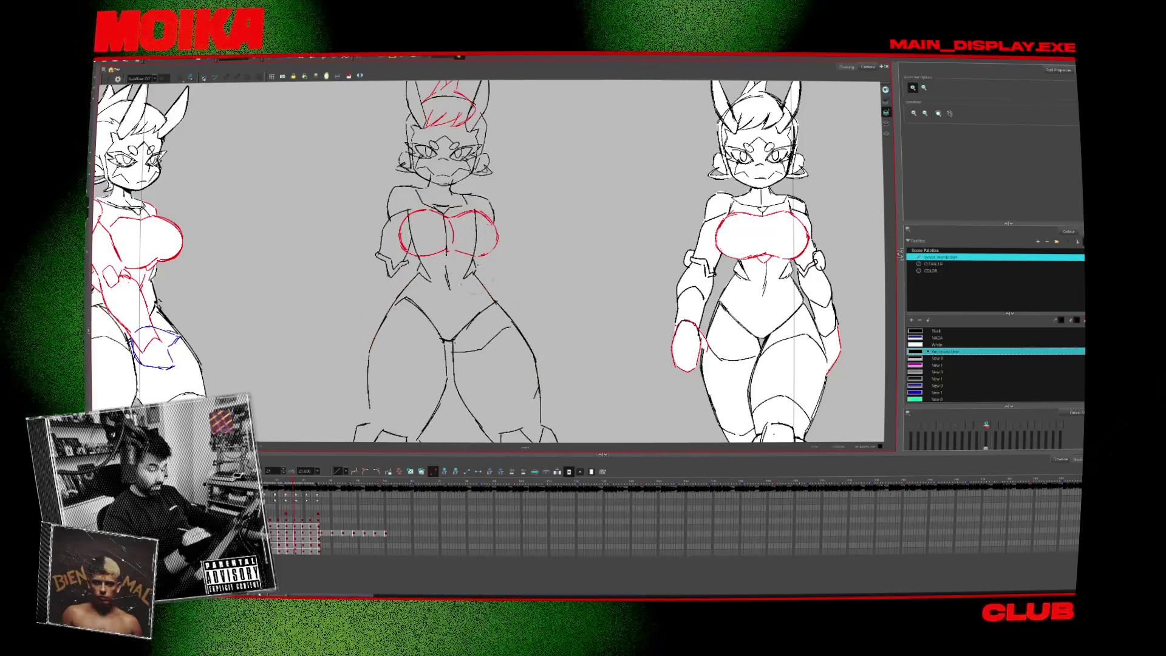
key(period)
key(period)
key(period)
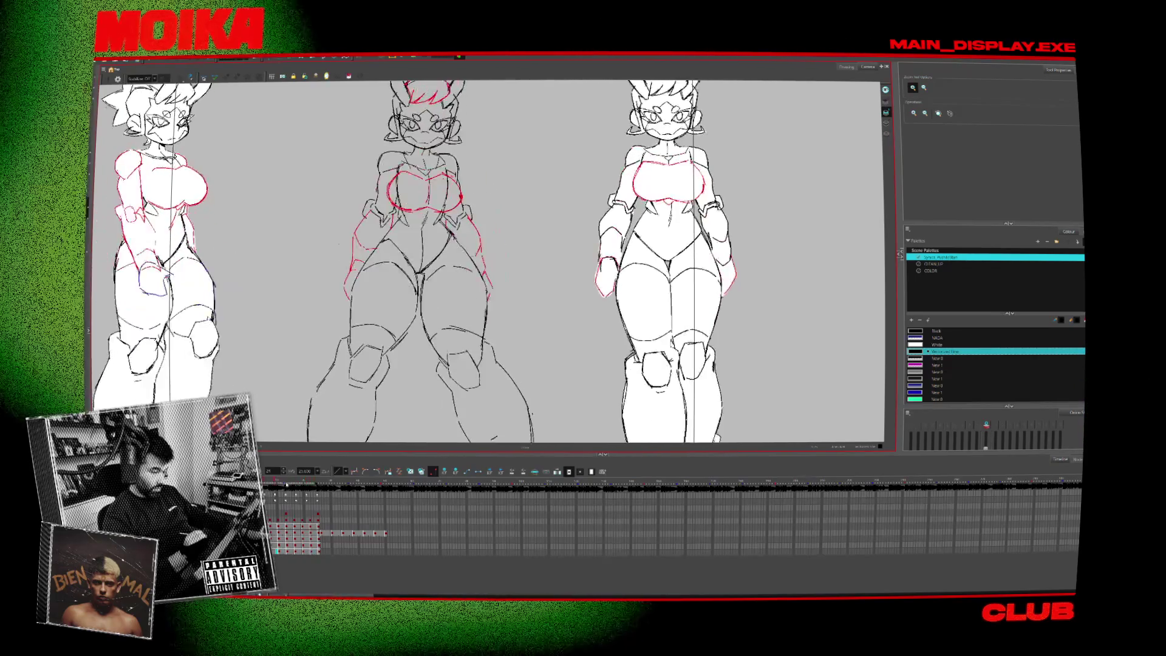
Select the middle girl's head and step forward through seven drawings to compare poses.
key(alt+s)
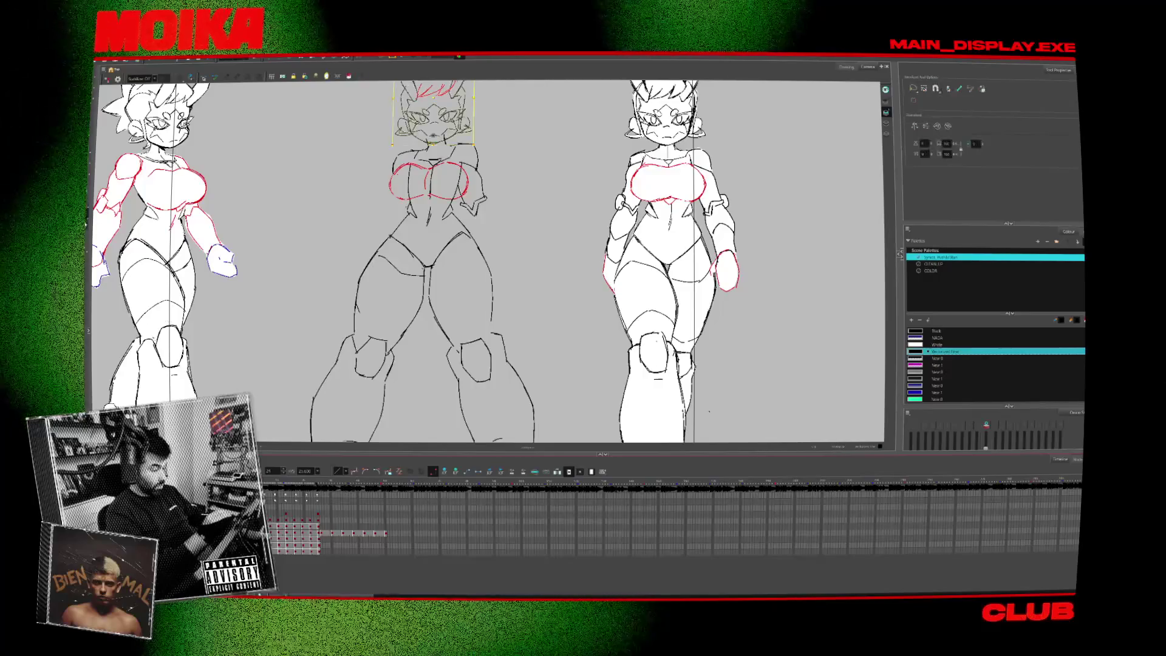
key(period)
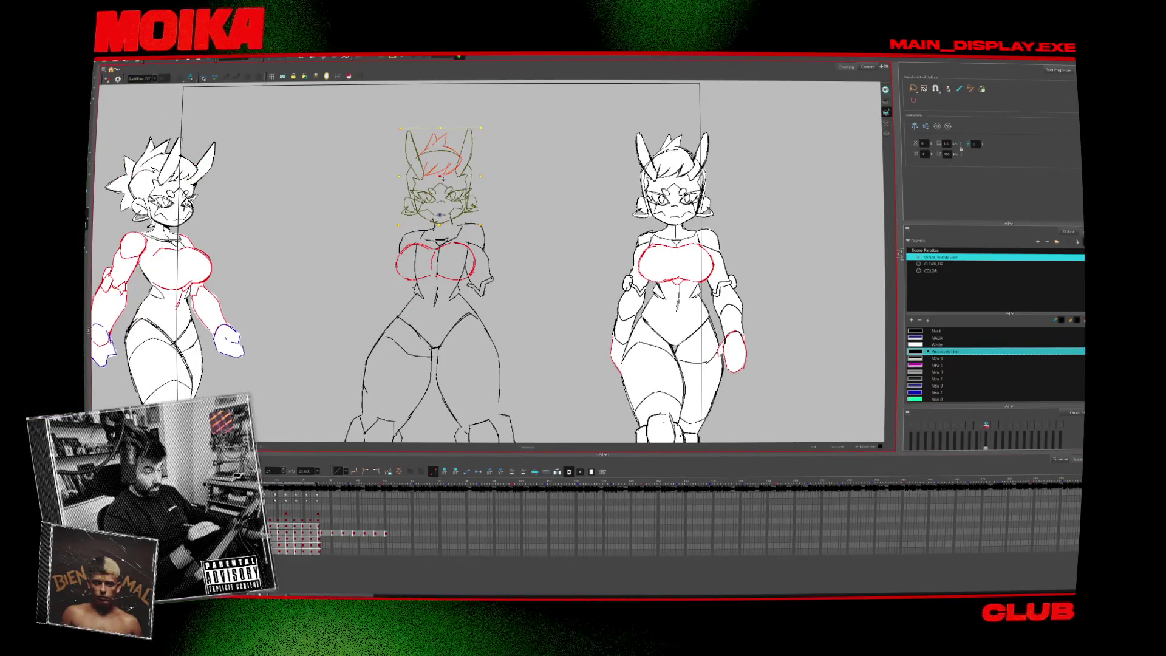
key(period)
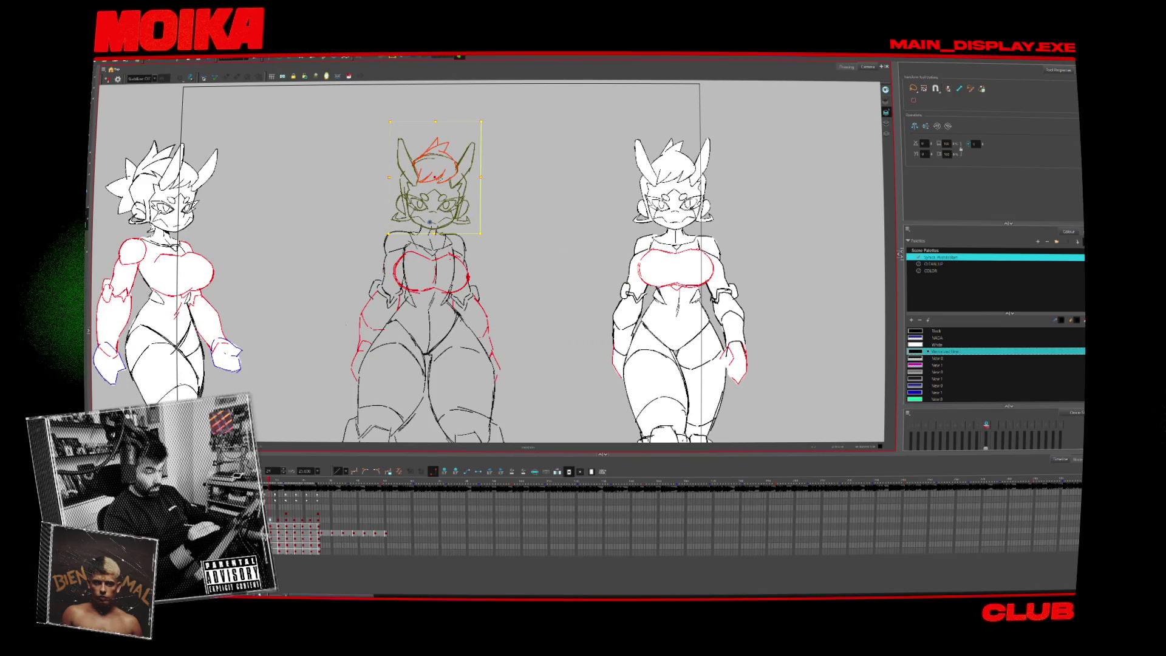
key(period)
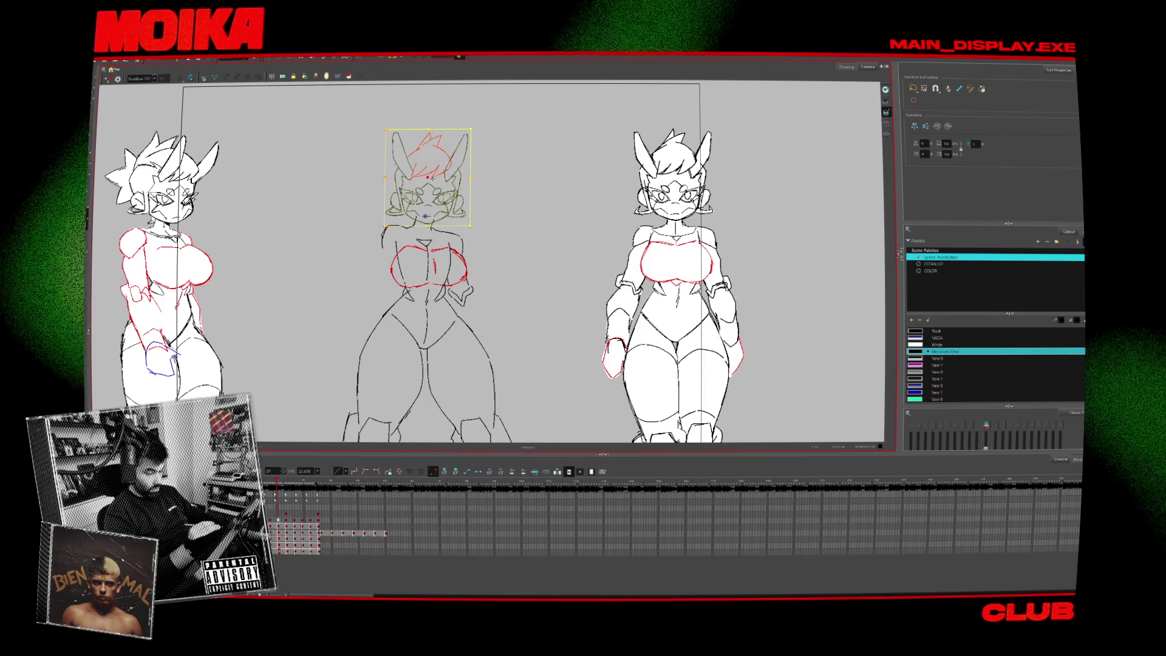
key(period)
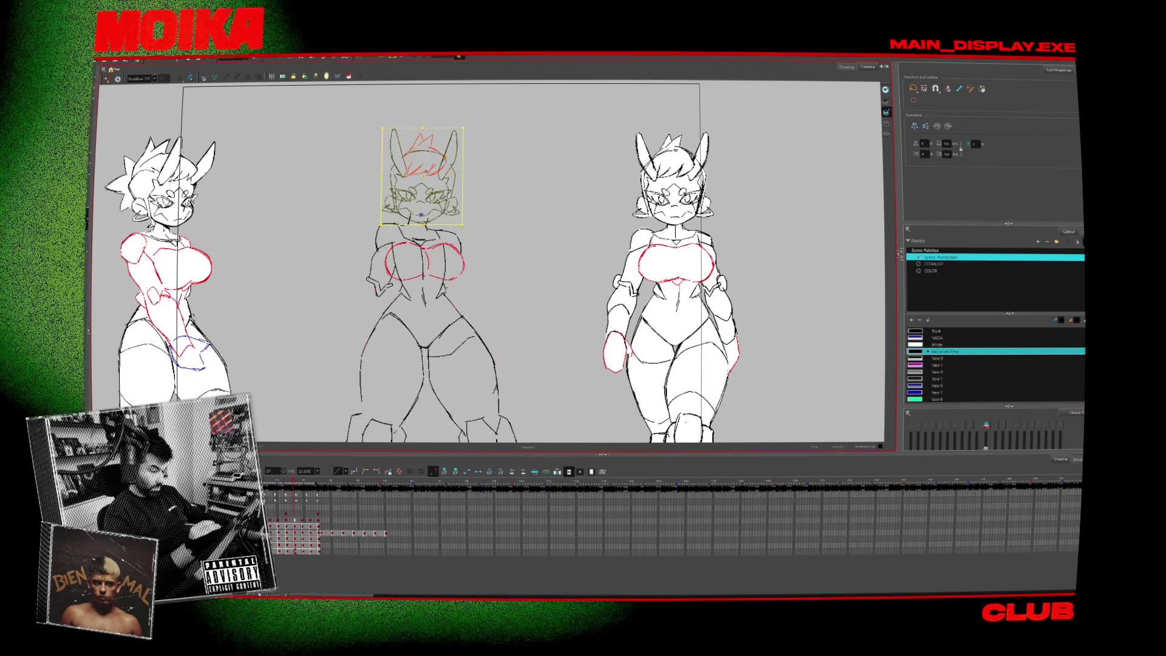
key(period)
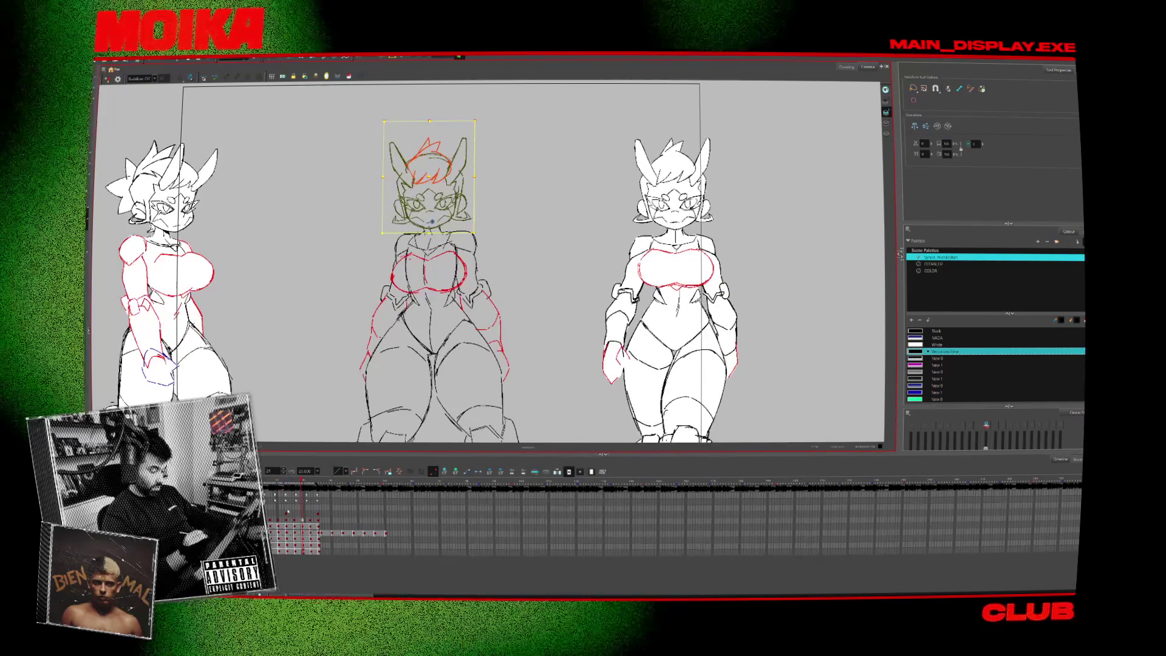
key(period)
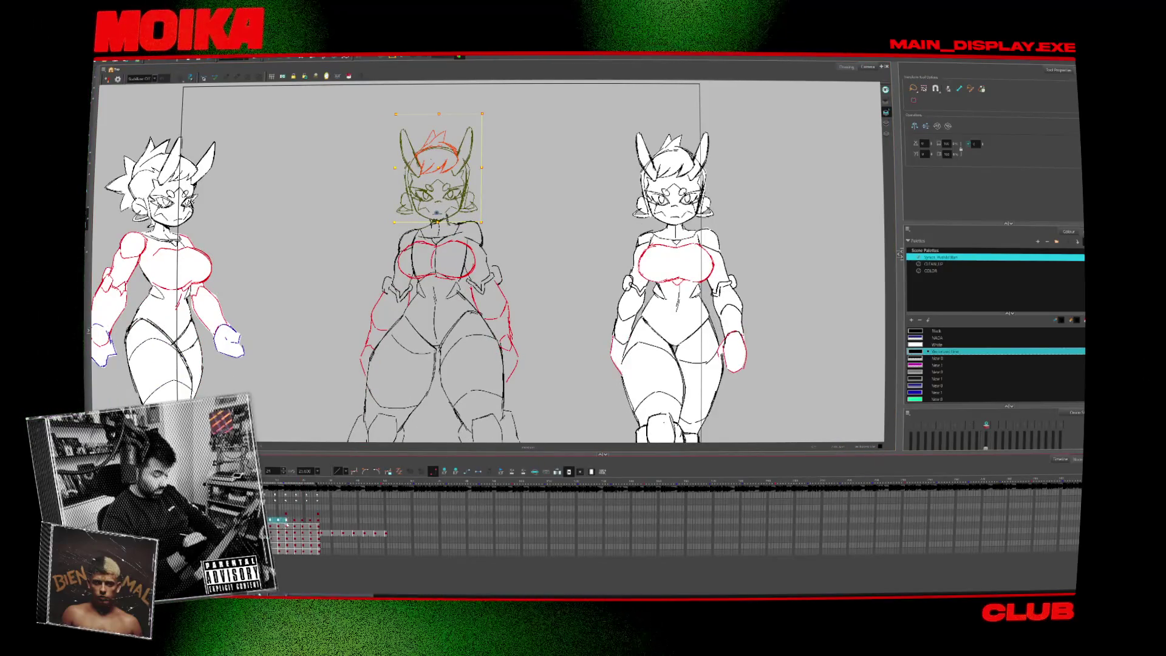
key(period)
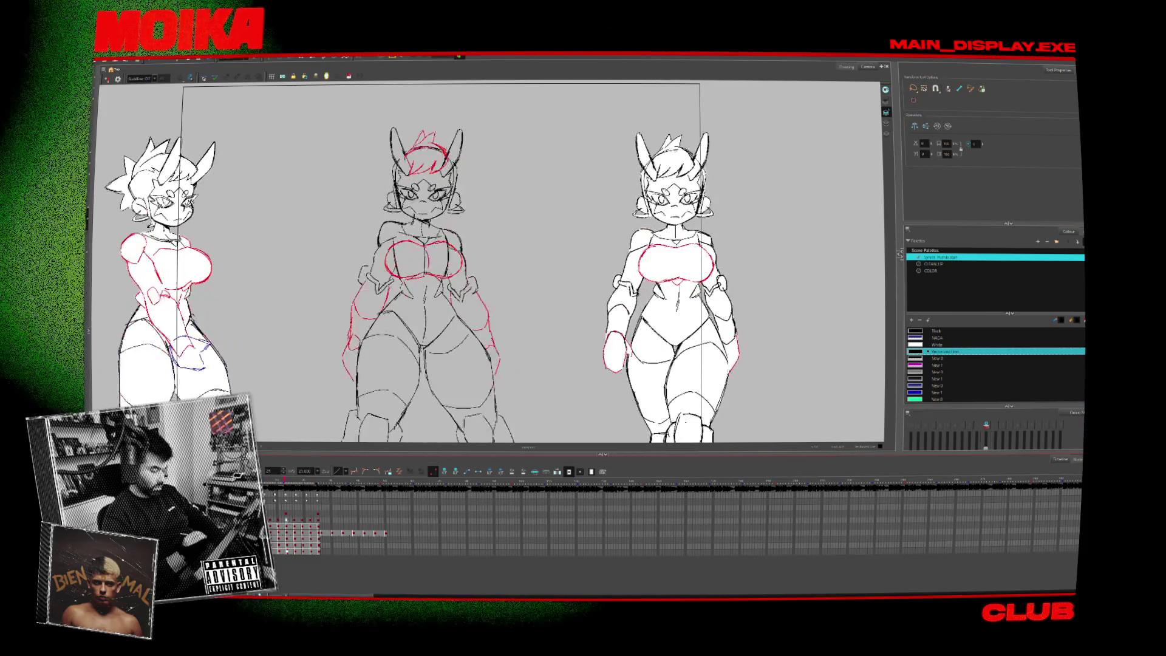
Select the middle figure's chest, then all its rough strokes, flipping frames to compare the head.
click(437, 210)
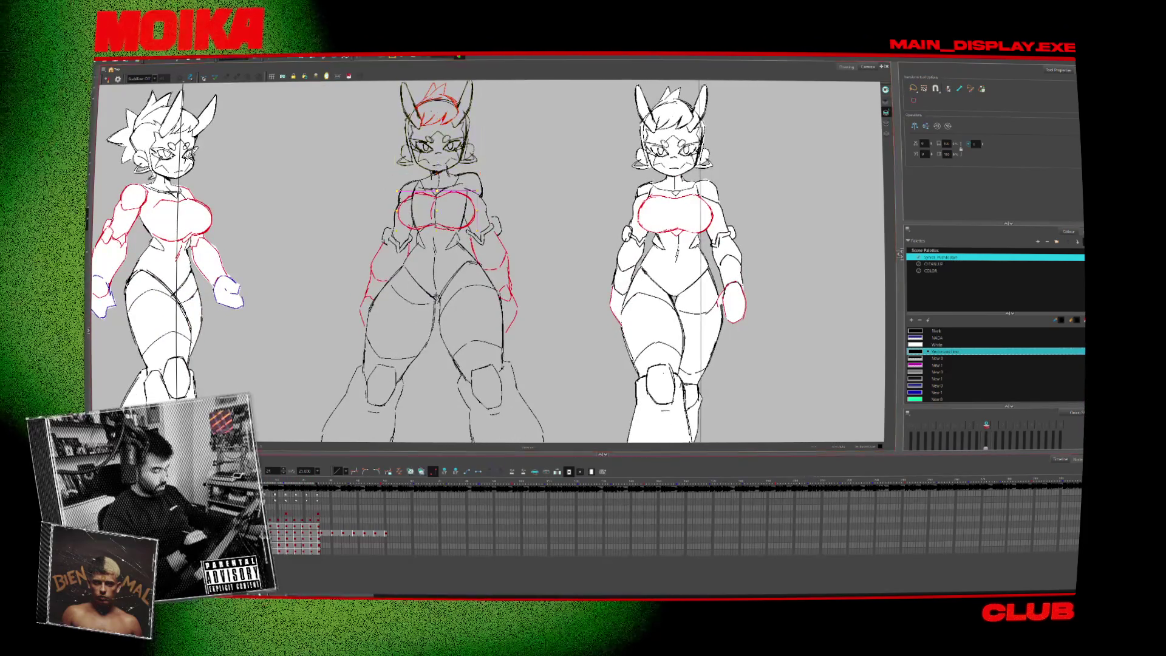
key(alt+b)
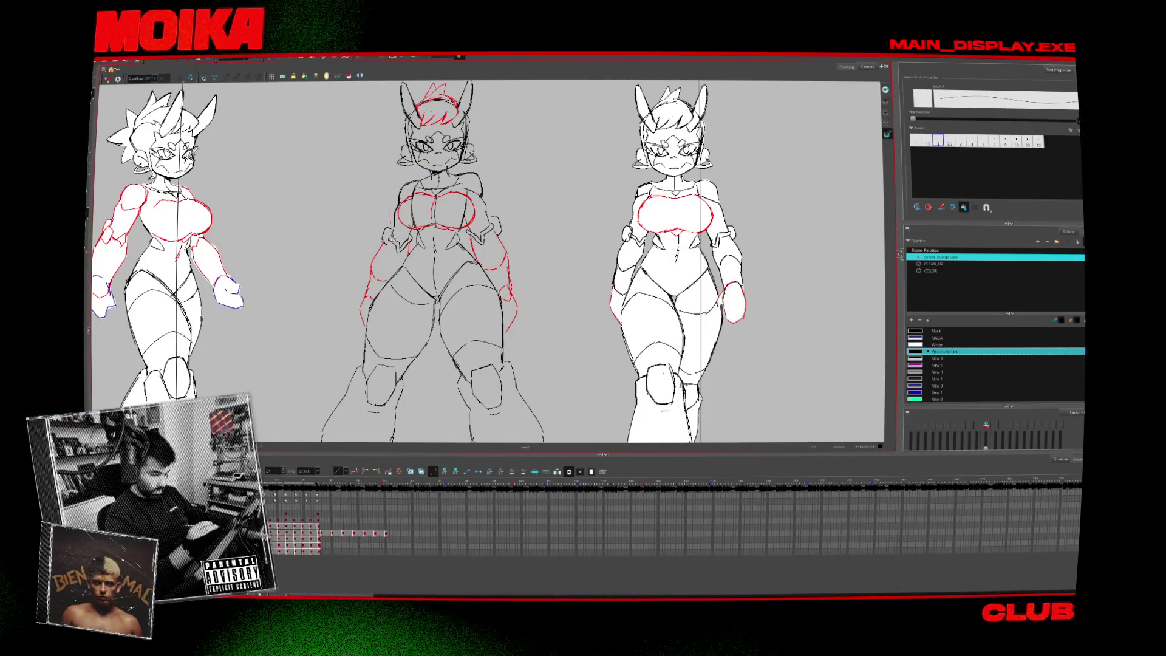
key(period)
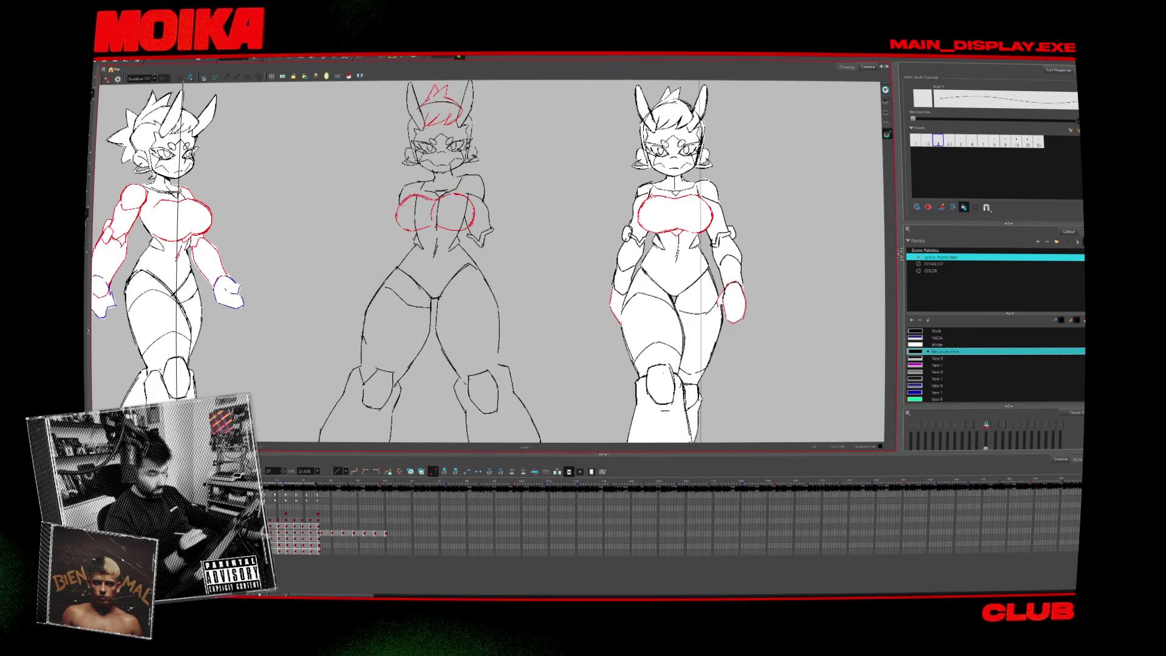
key(alt+s)
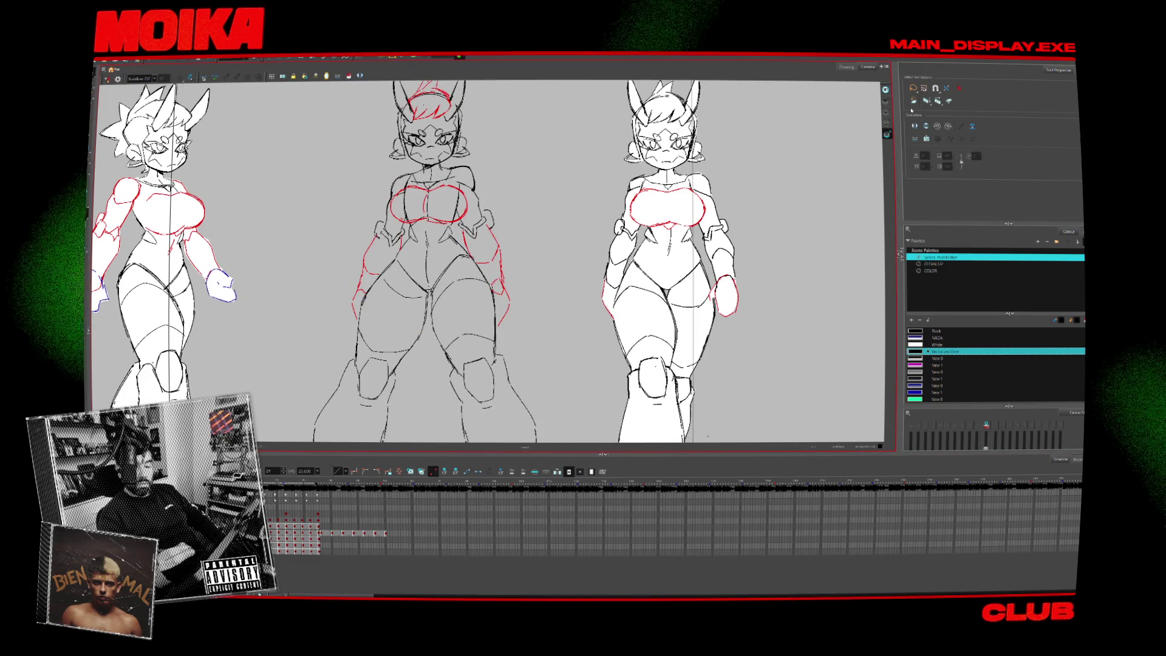
key(ctrl+a)
key(period)
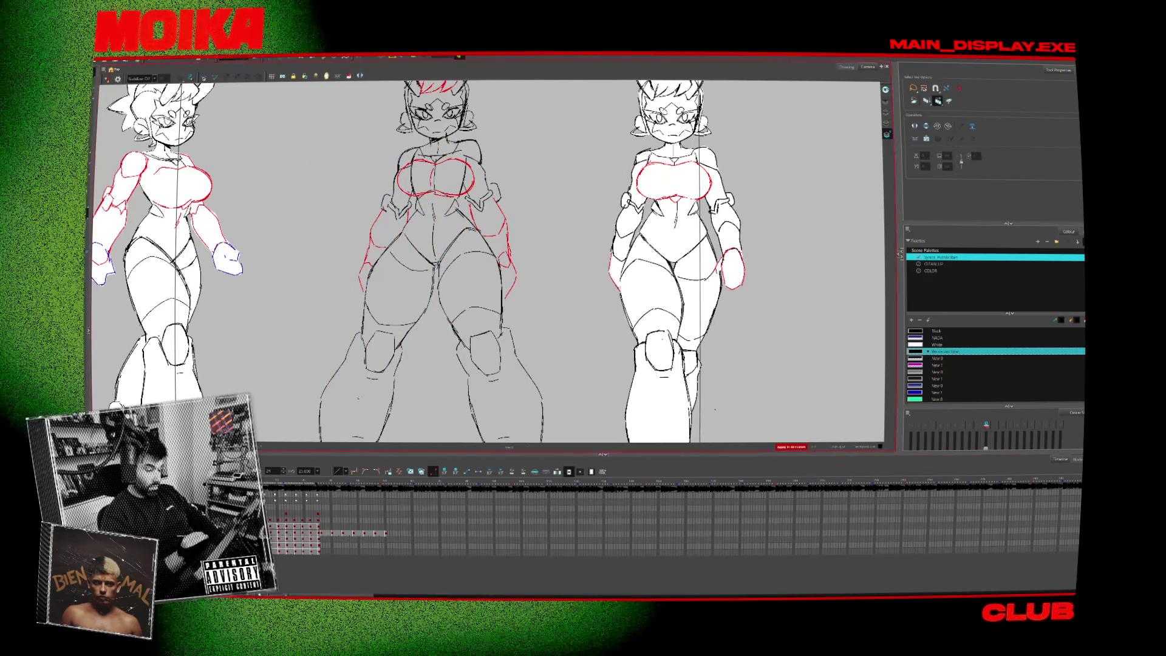
key(comma)
key(period)
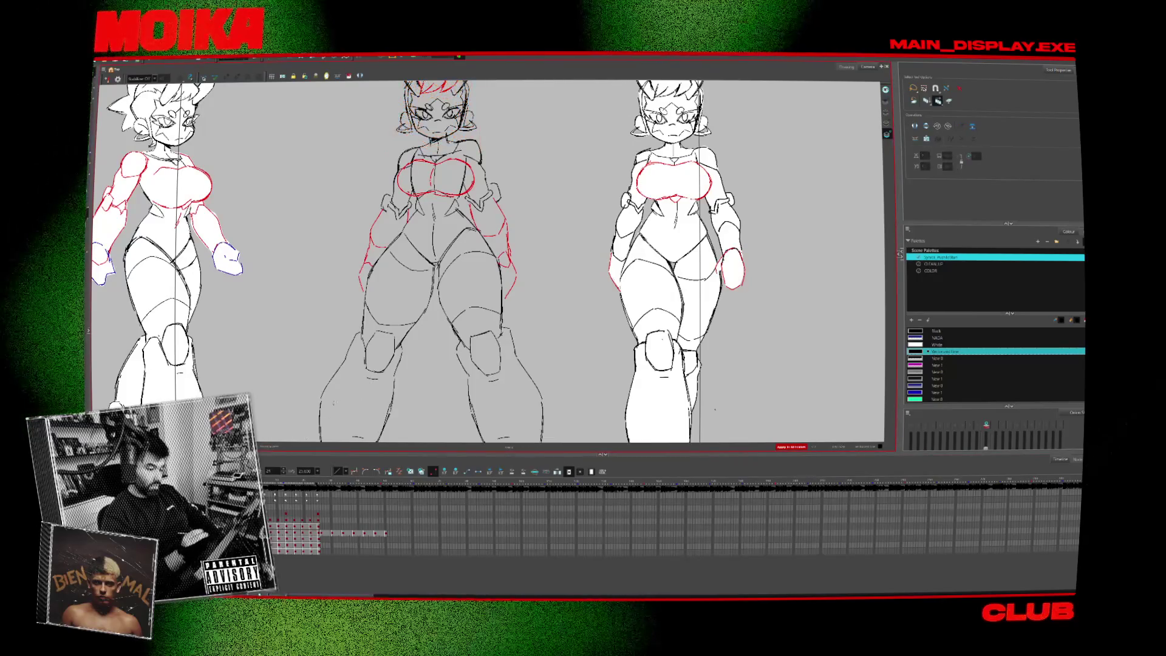
scroll(588, 248, down, 3)
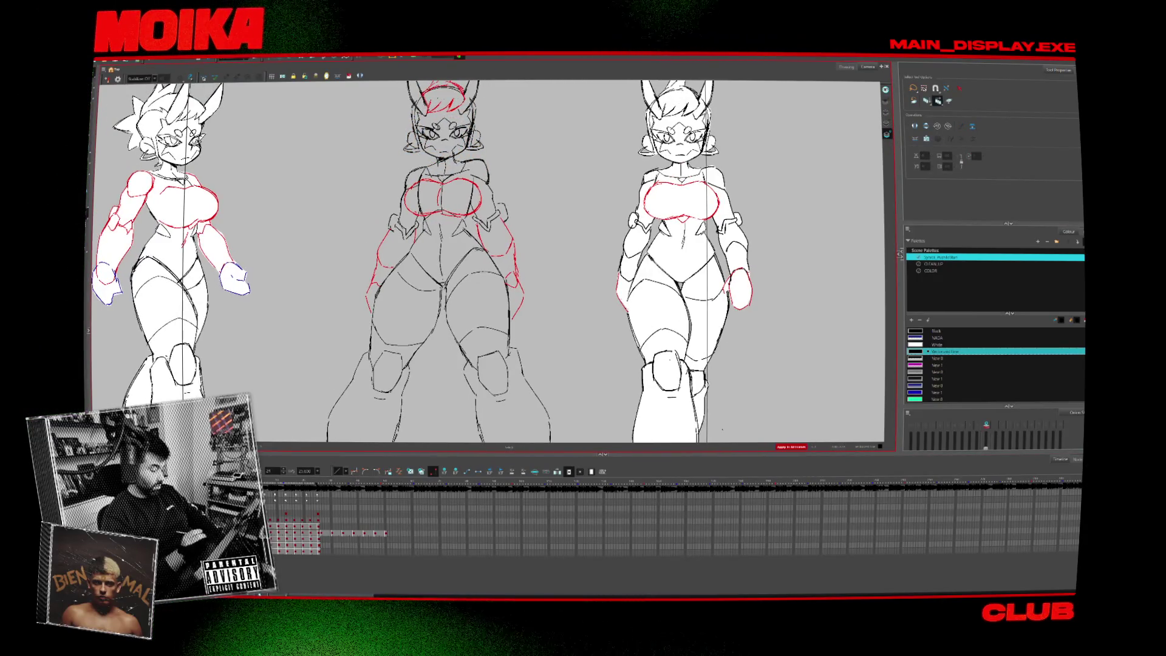
drag(486, 255, 449, 248)
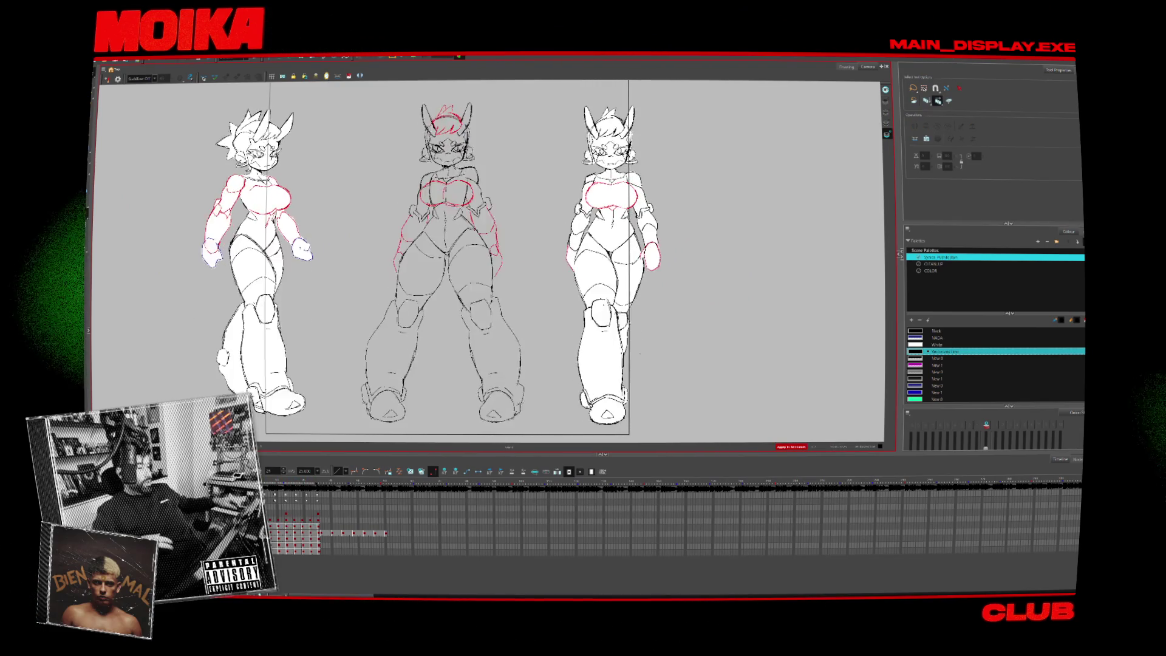
key(period)
key(comma)
key(period)
key(period)
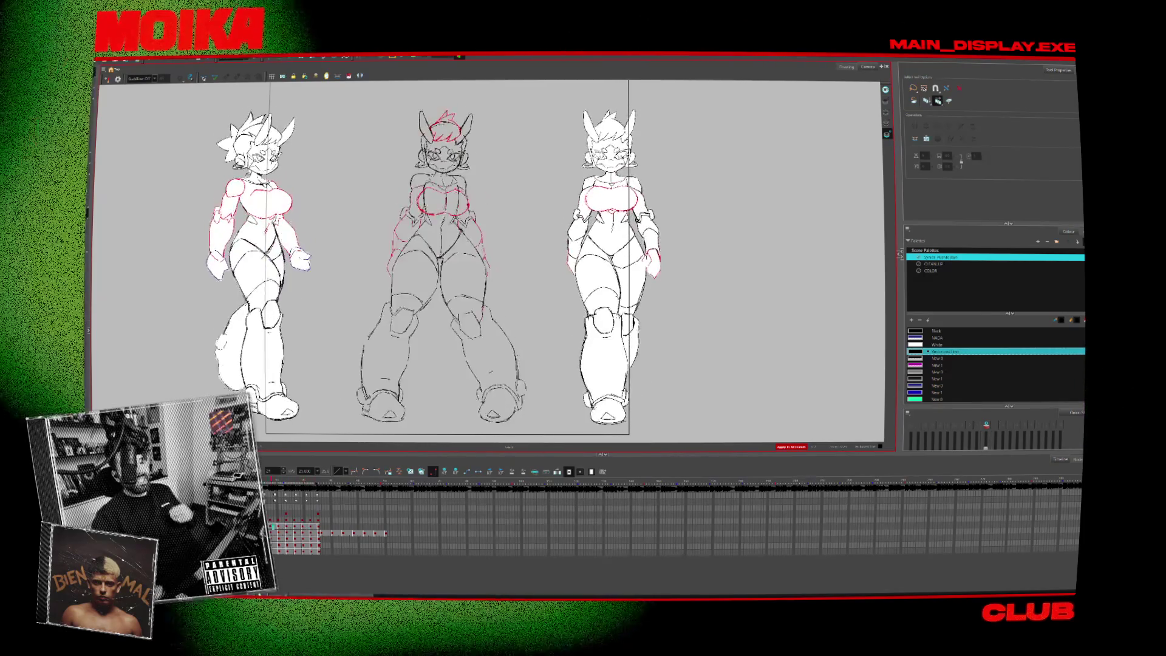
key(period)
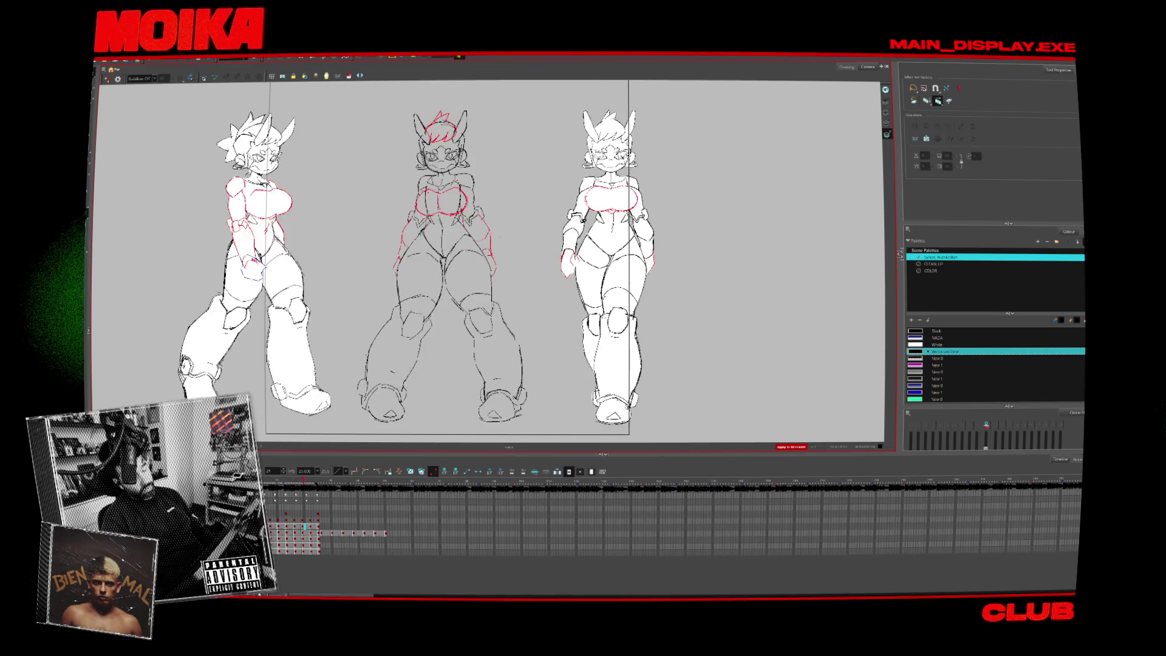
key(period)
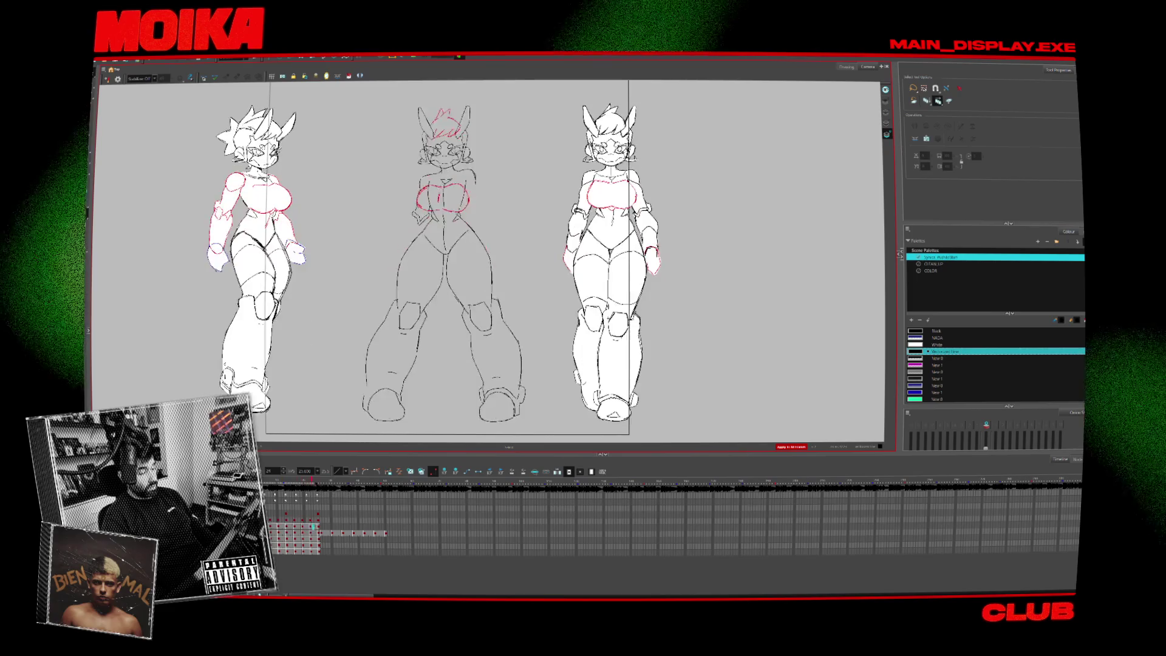
key(period)
key(period)
key(period)
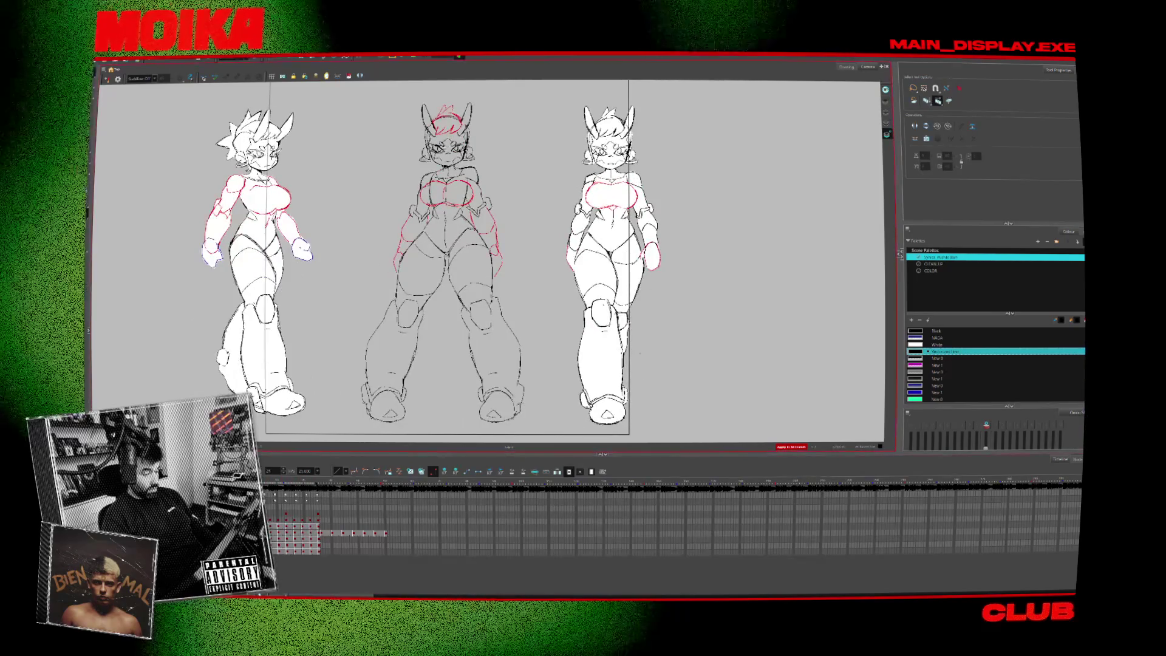
key(period)
scroll(456, 149, up, 3)
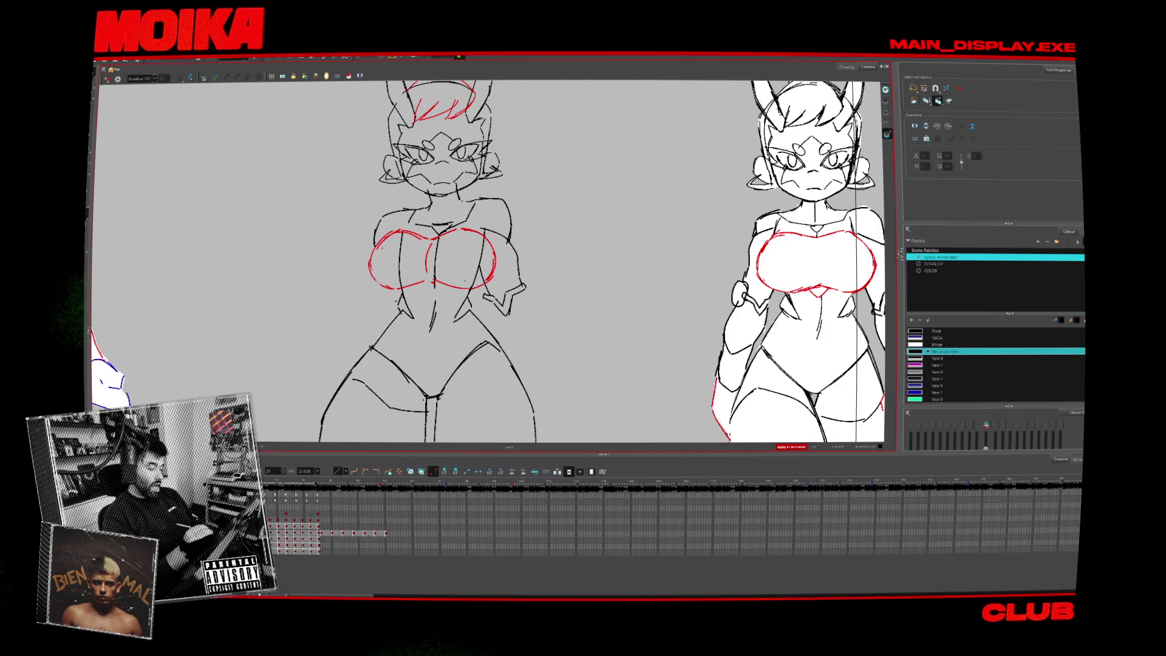
Select the middle figure's stray mouth stroke, try moving it up-right, then delete it.
scroll(485, 261, up, 2)
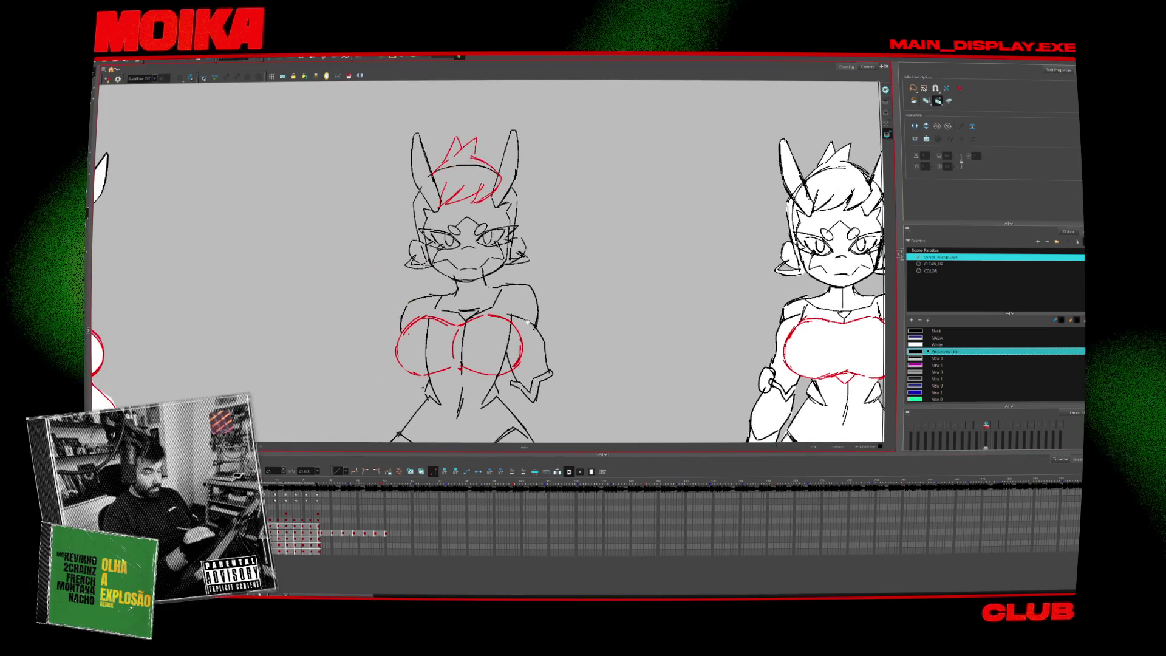
key(period)
key(period)
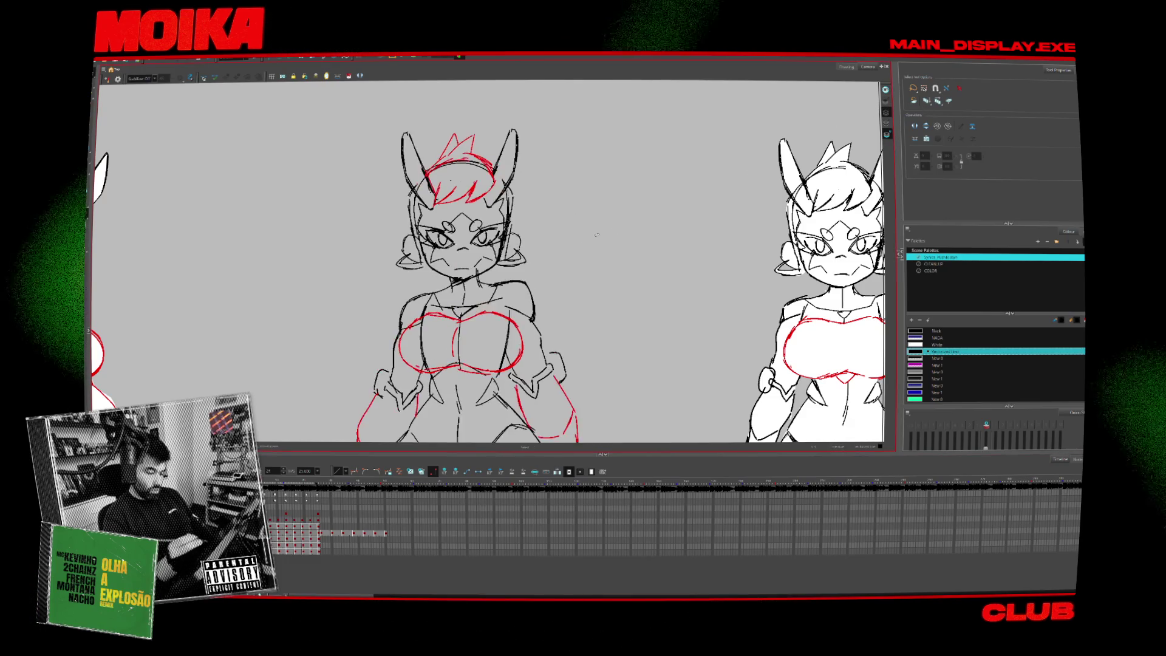
click(455, 276)
key(period)
key(comma)
drag(456, 275, 489, 271)
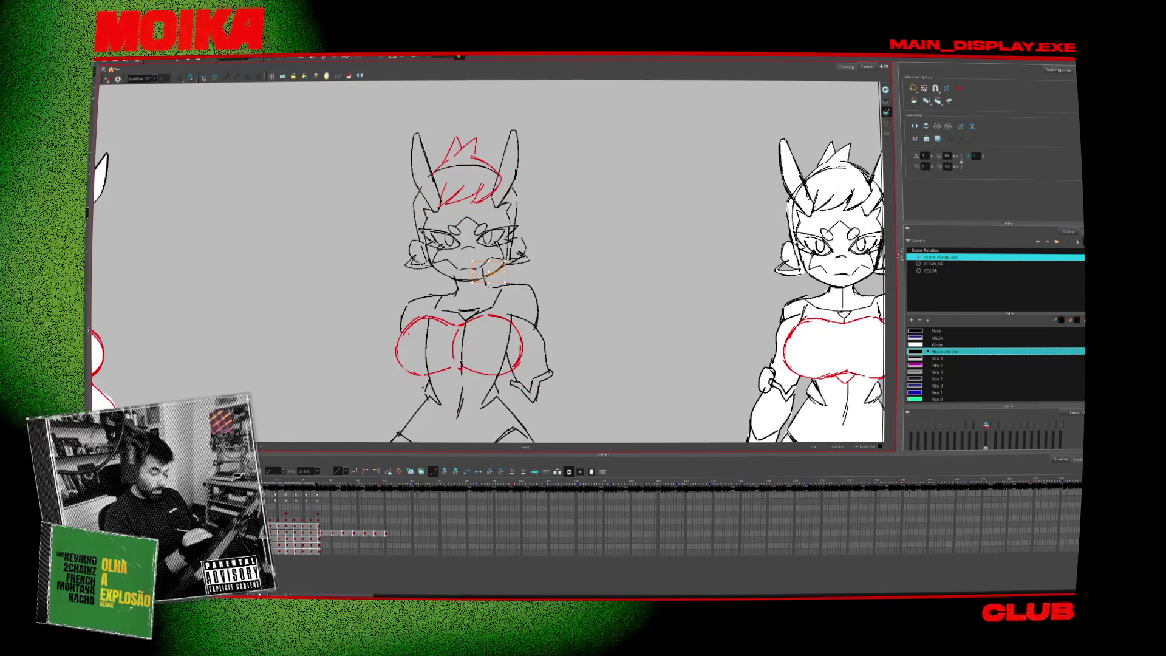
key(Delete)
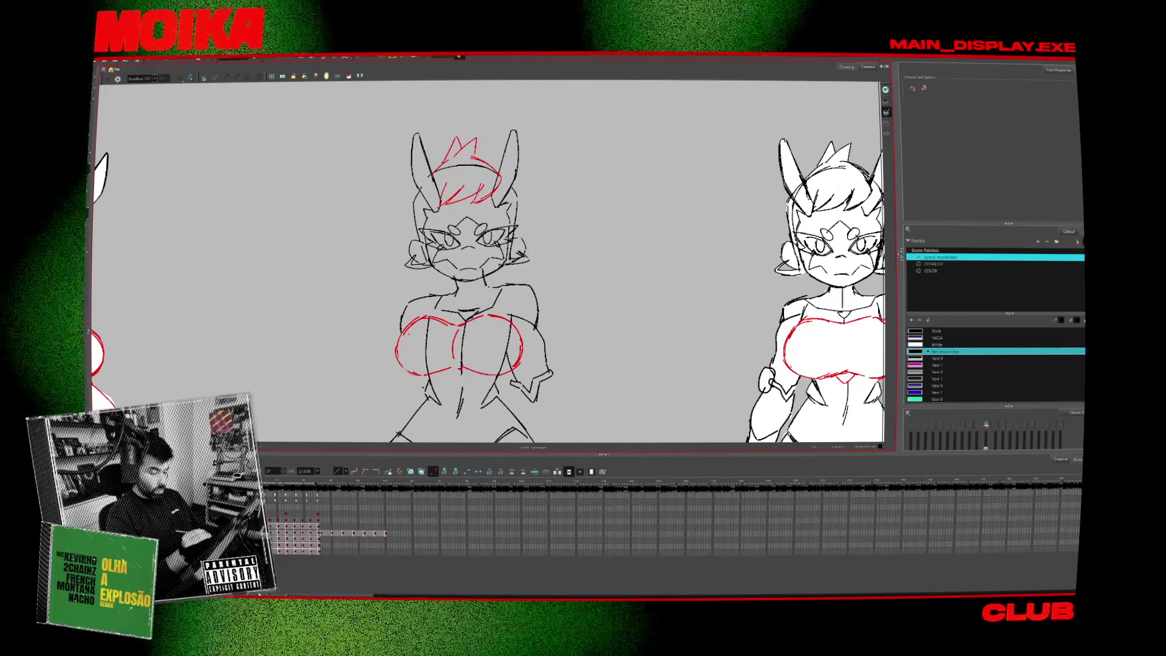
key(alt+b)
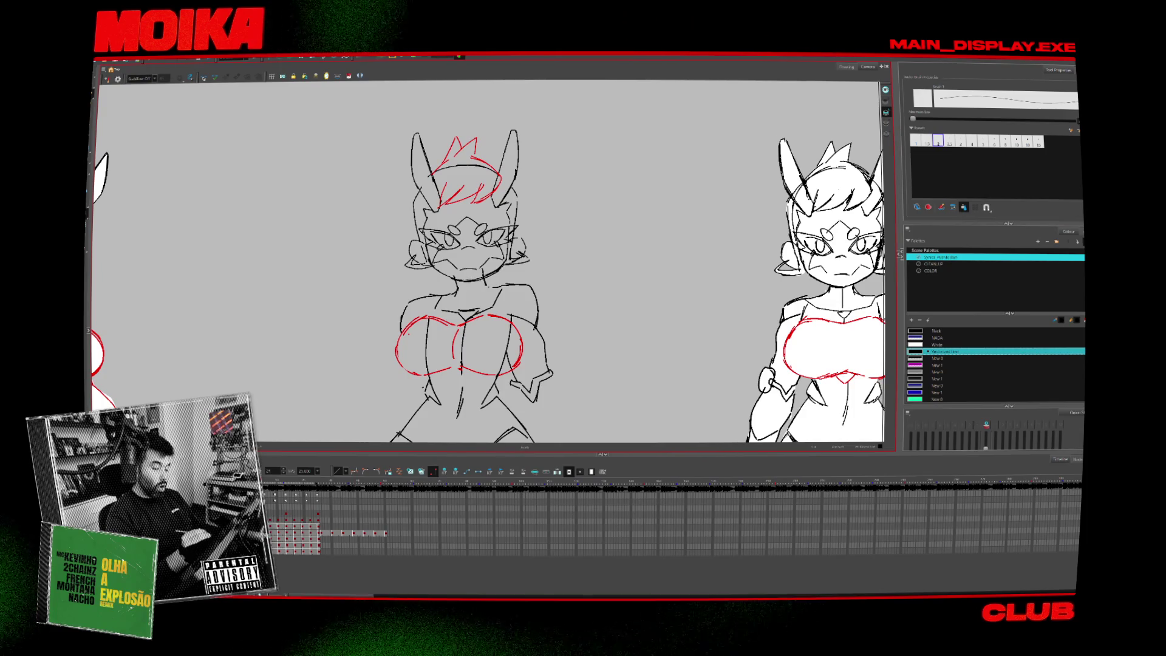
Flip repeatedly between neighbouring frames to compare the middle figure against the red-arms pose.
key(period)
key(comma)
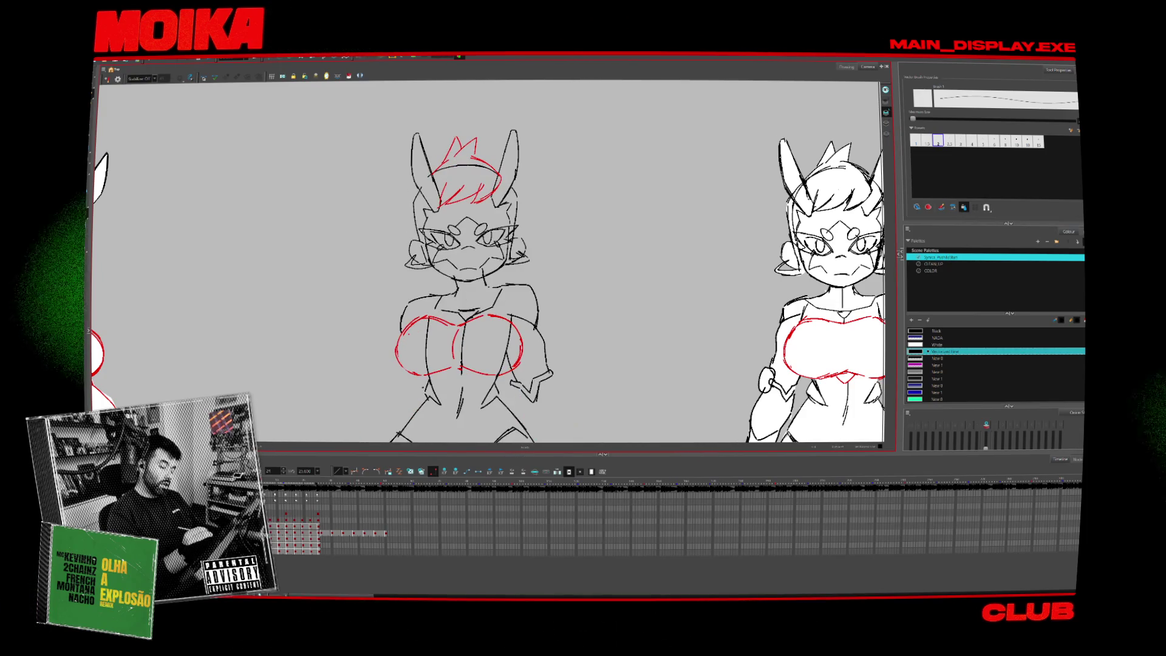
key(period)
key(comma)
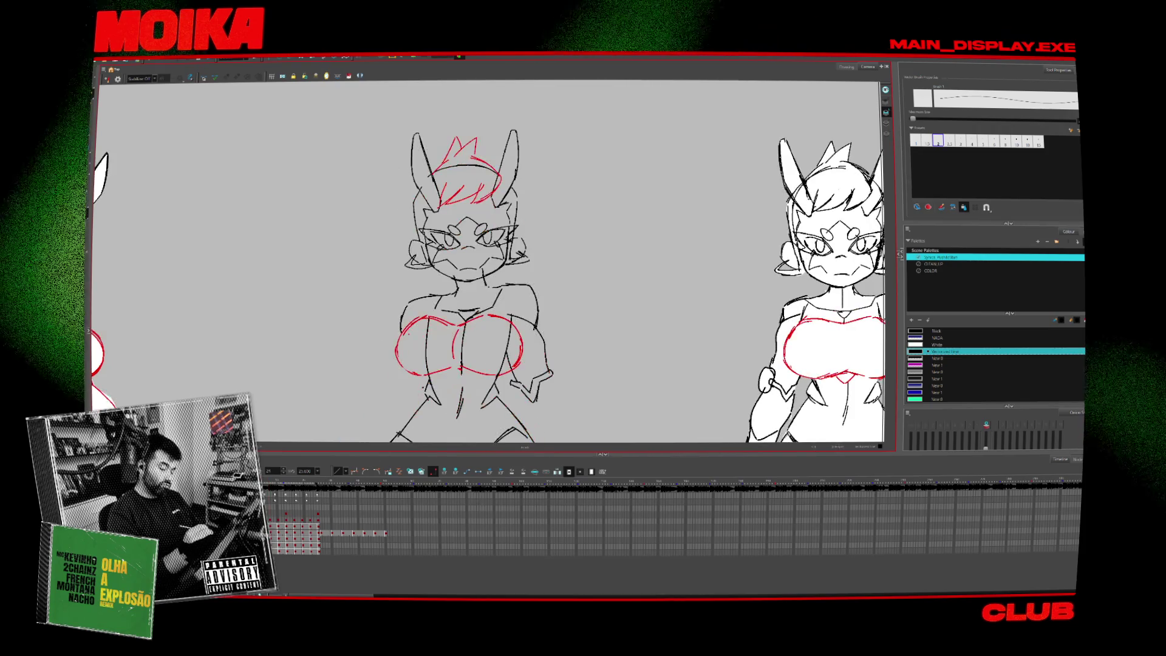
key(period)
key(comma)
key(period)
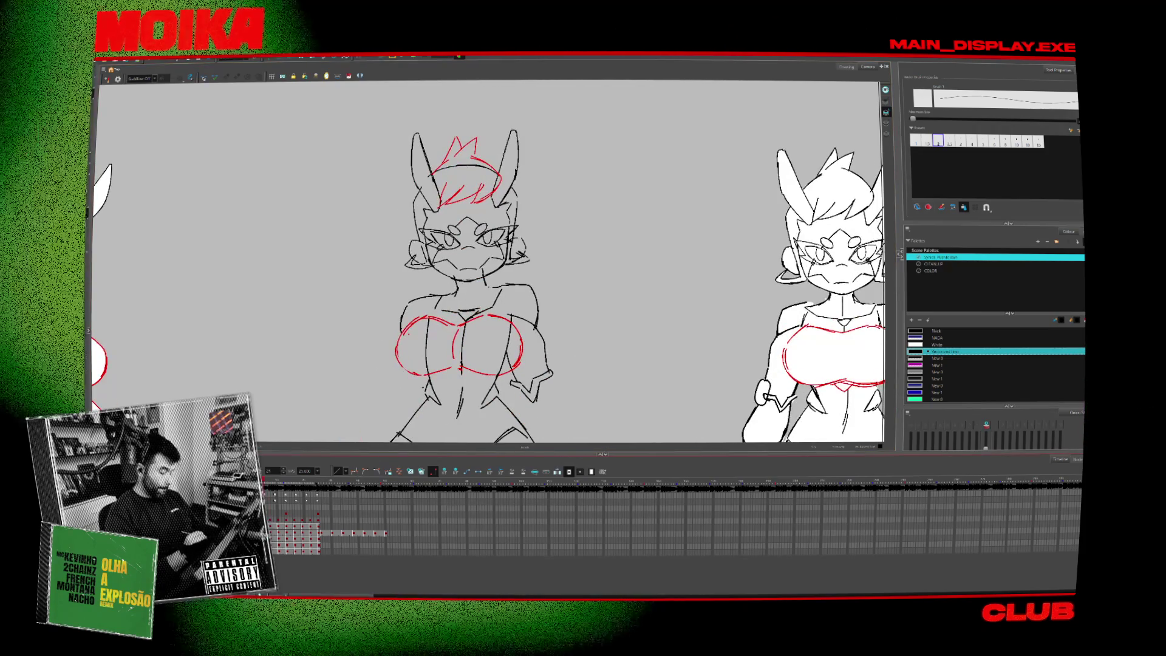
key(period)
key(comma)
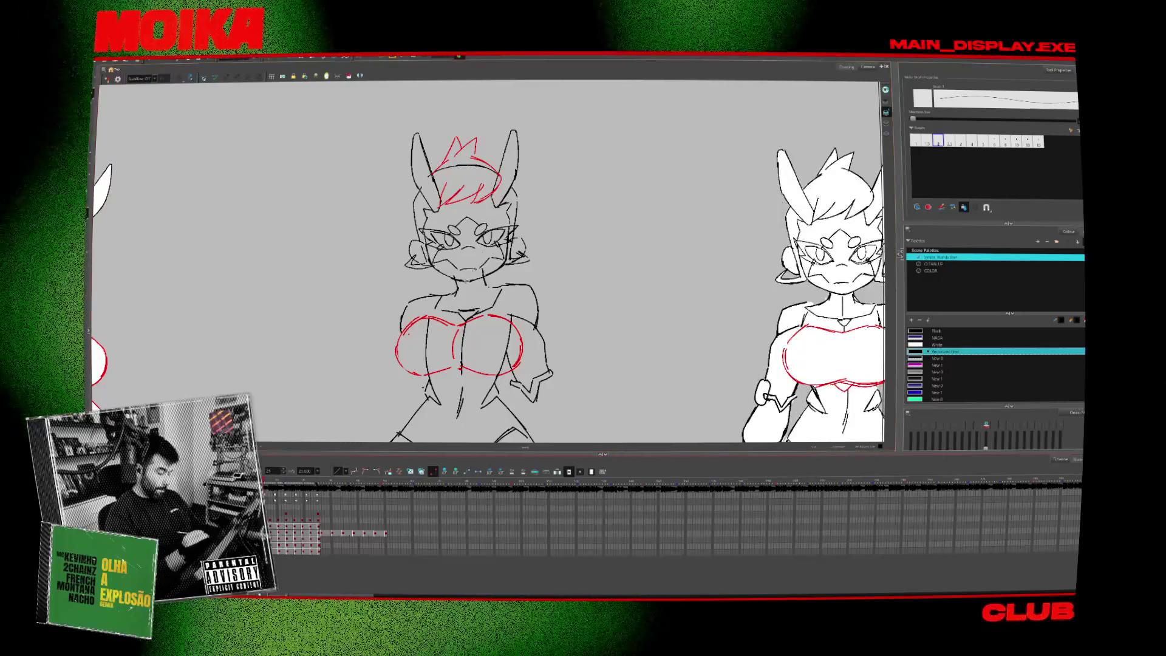
key(period)
key(period)
key(comma)
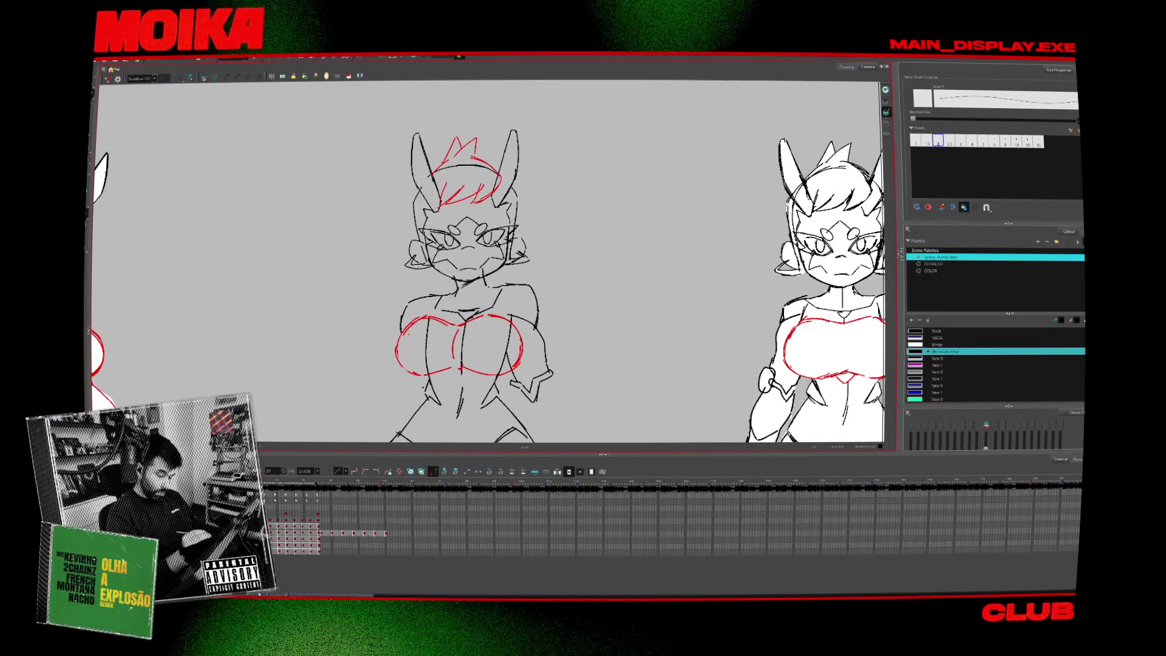
key(period)
key(comma)
key(period)
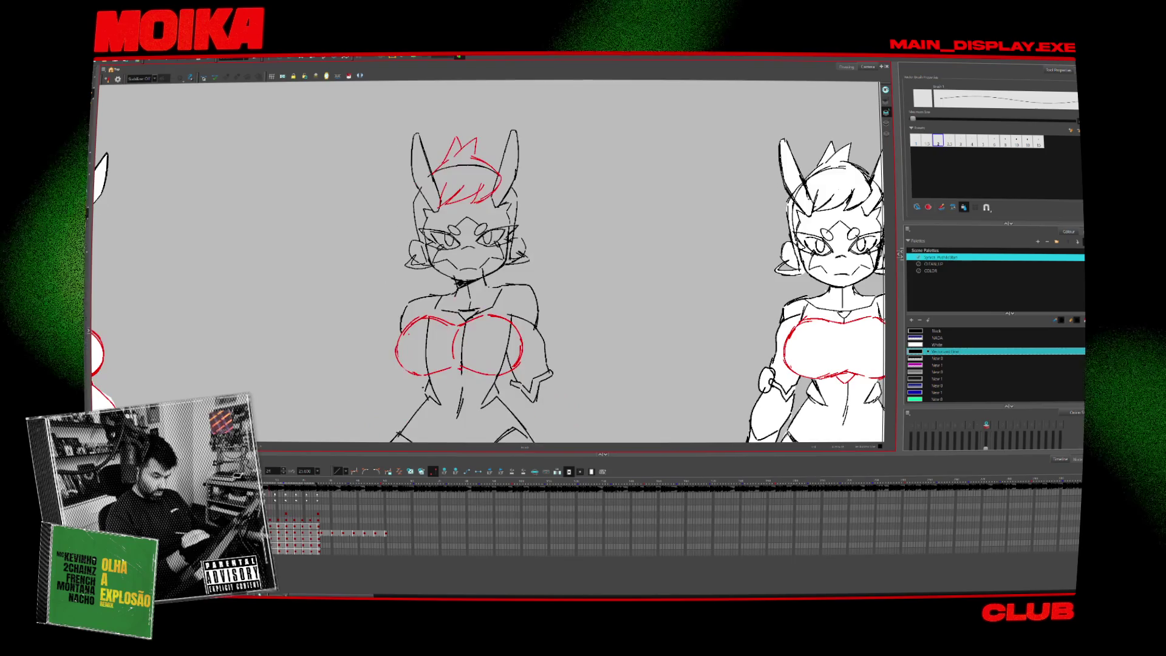
key(period)
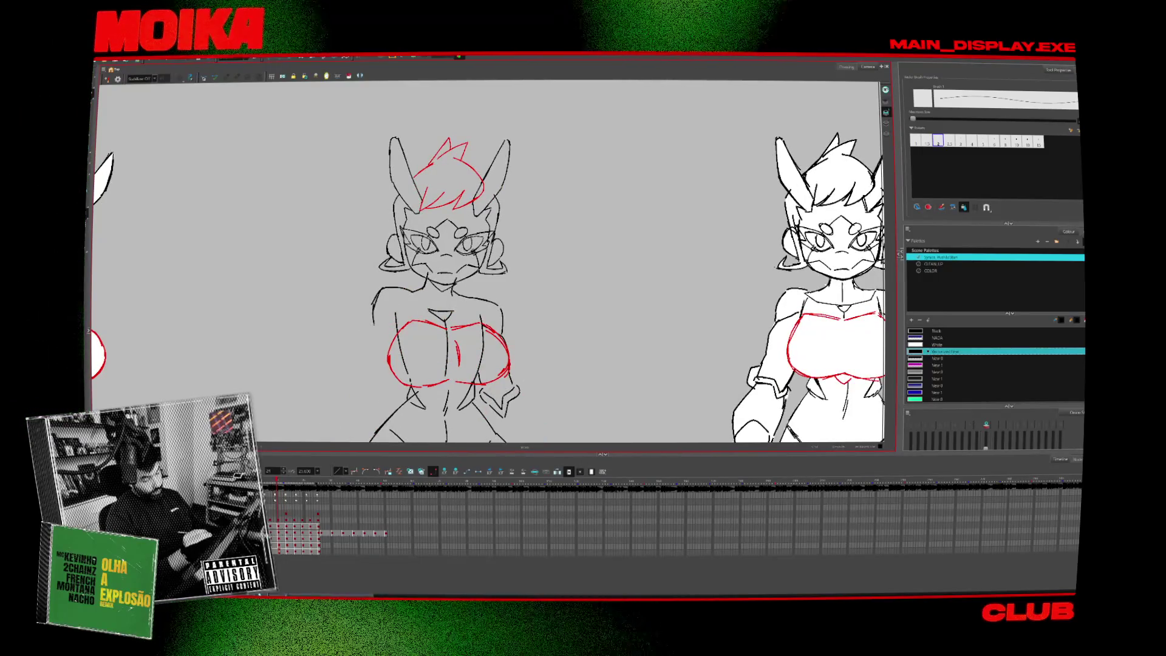
key(period)
key(period)
key(period)
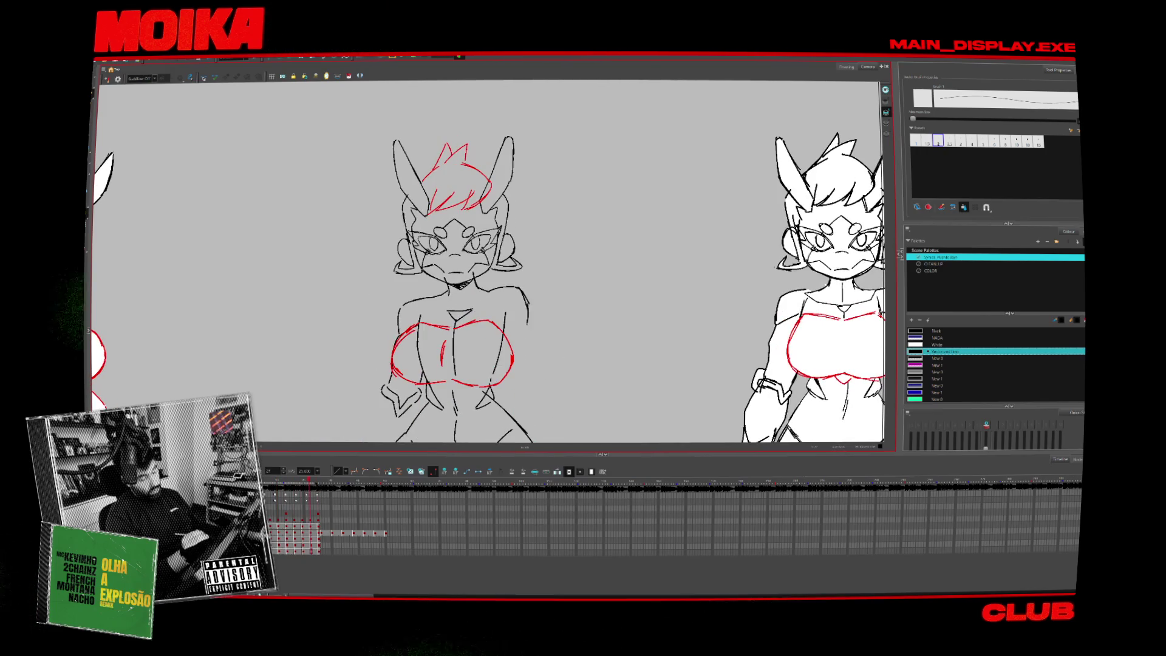
key(alt+z)
Play the full animation, then zoom to the middle figure and draw a shoulder construction line.
key(2)
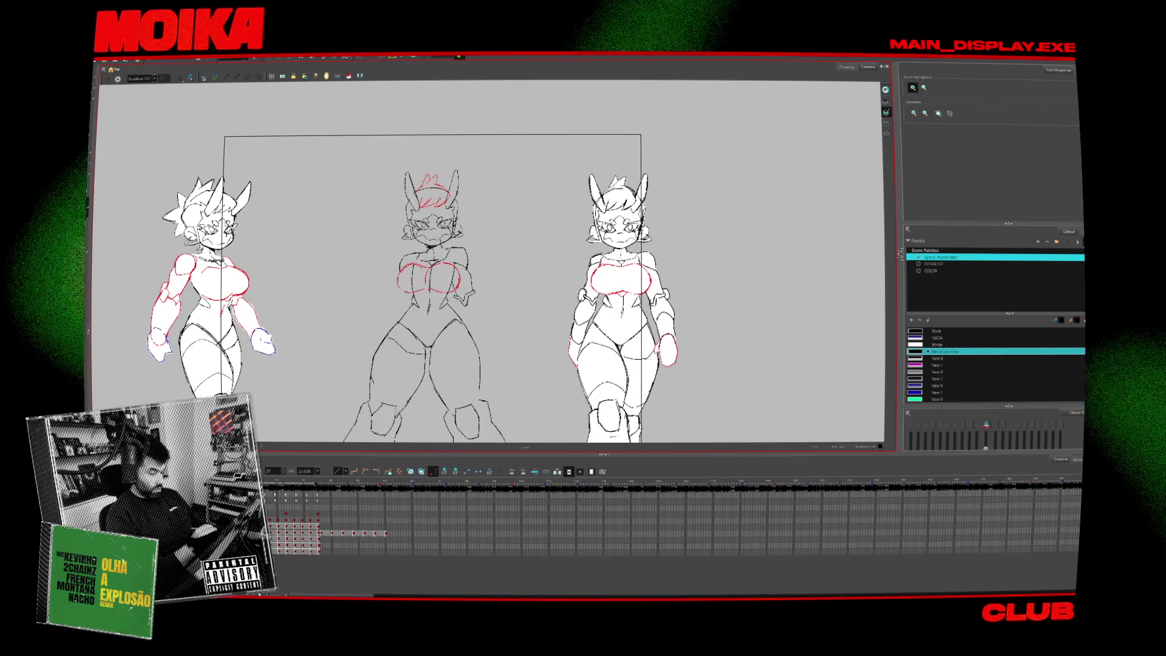
key(Return)
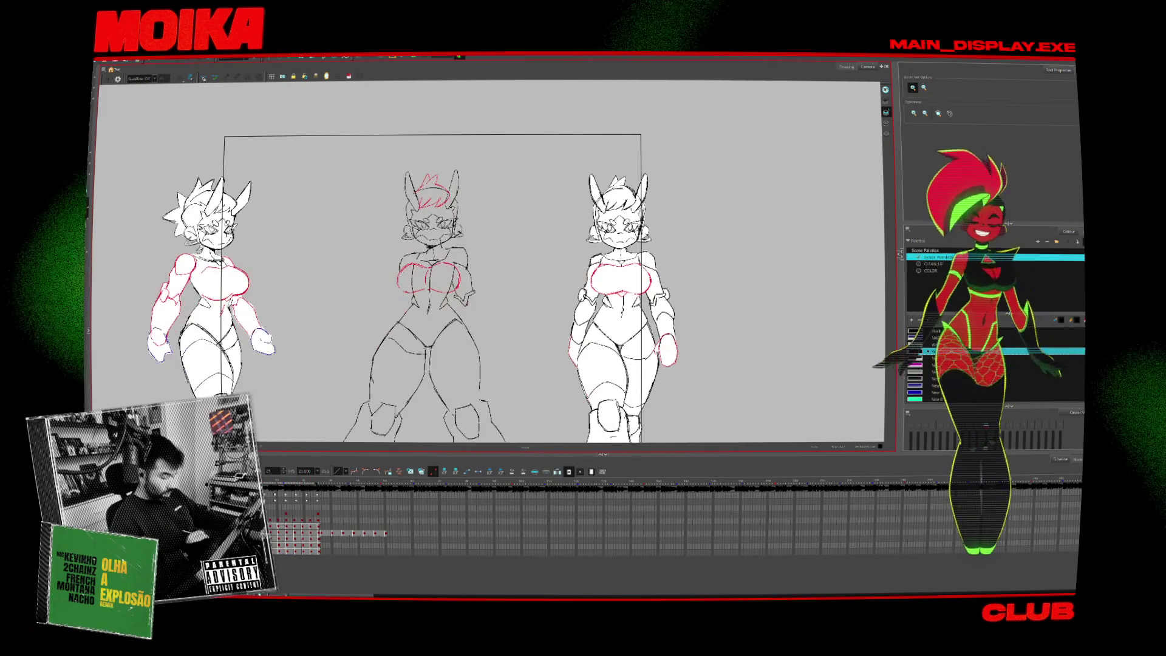
click(405, 283)
key(alt+b)
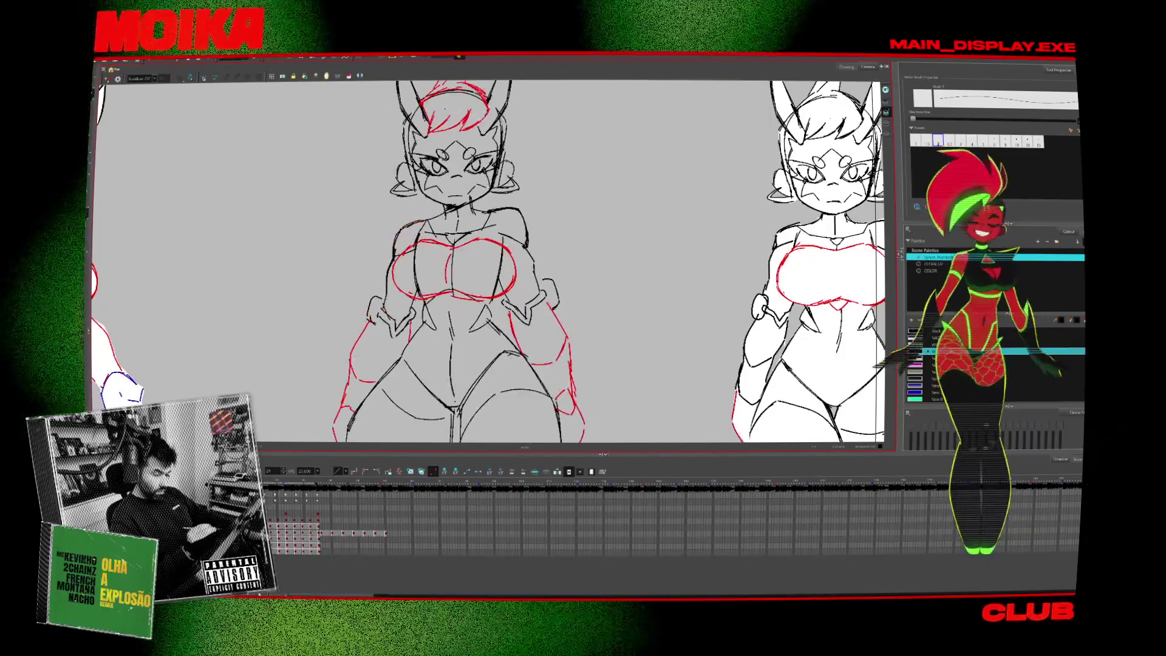
drag(426, 222, 398, 261)
Turn on onion skin for the previous drawing, add the next drawing, and play back.
scroll(486, 261, down, 2)
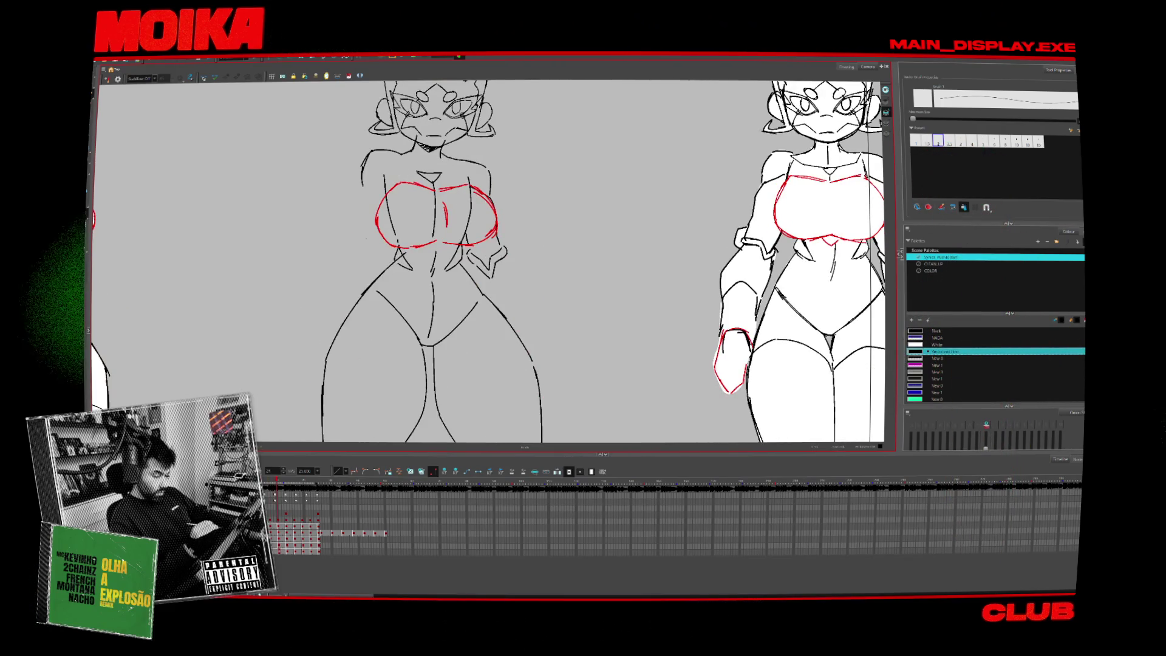
key(alt+o)
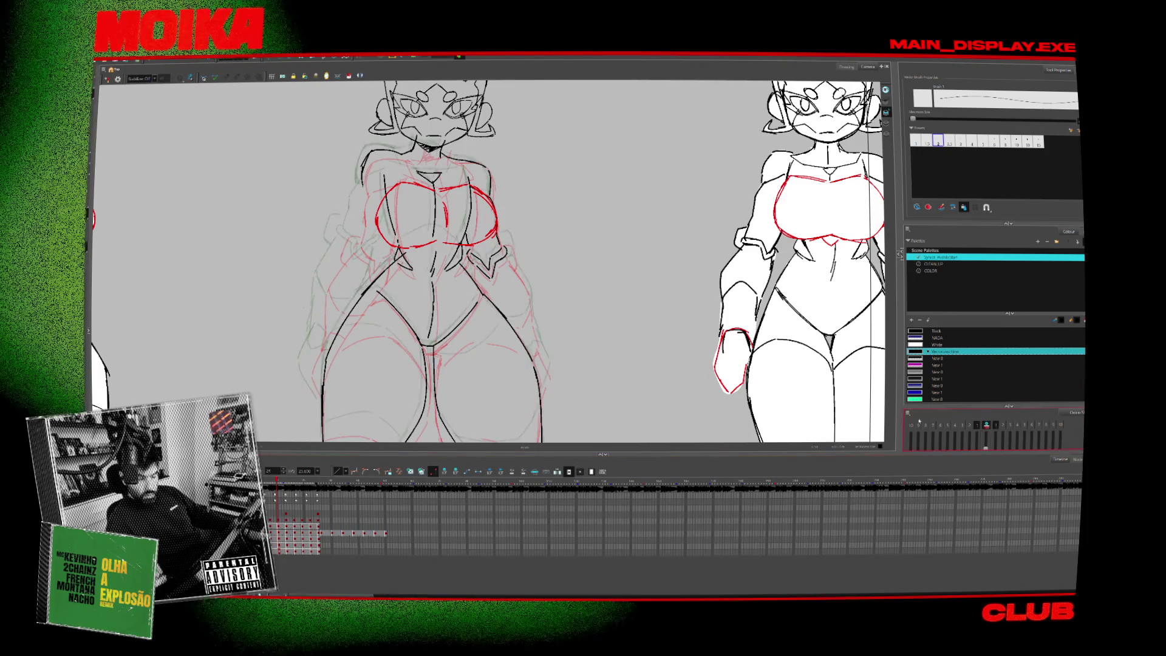
click(996, 425)
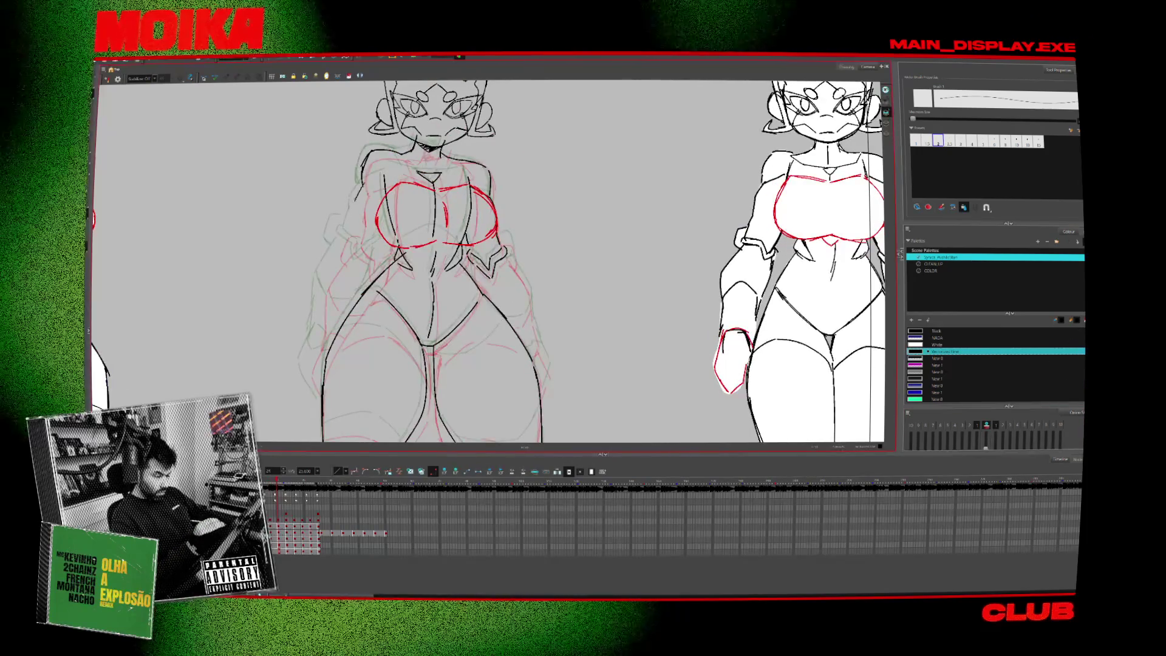
key(Return)
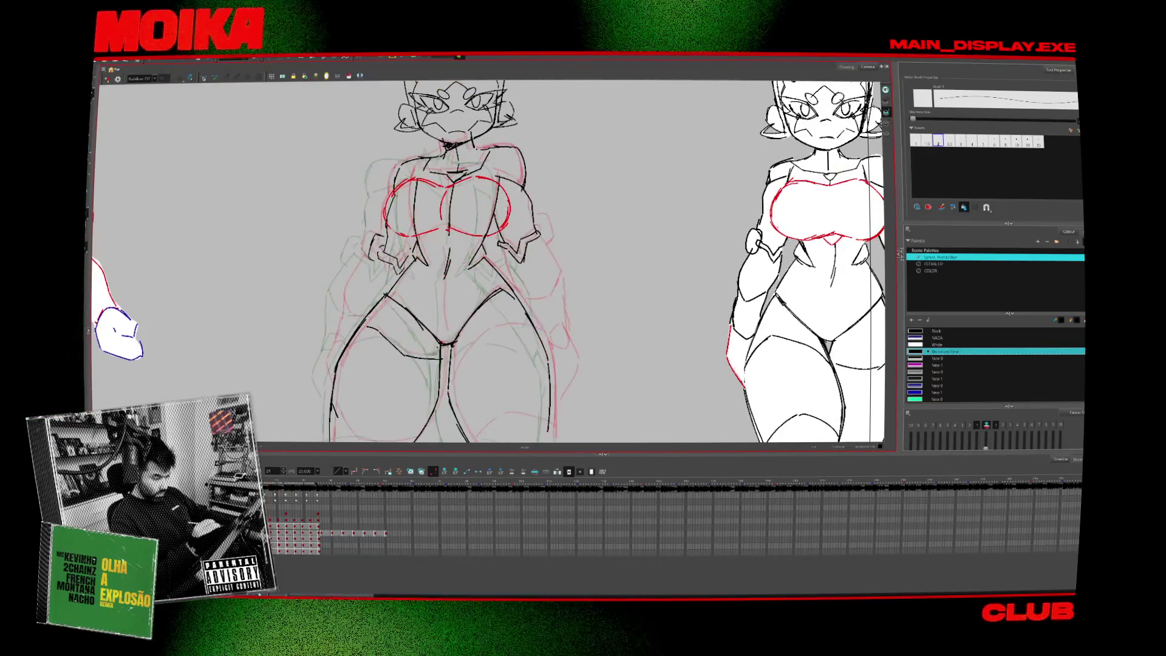